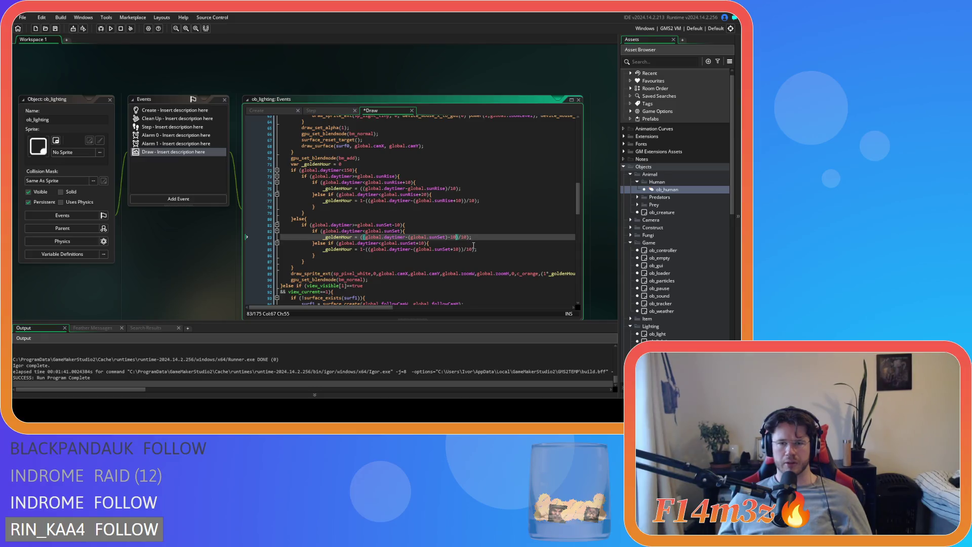
# Step: Review the sunset golden-hour formulas on lines 83–85 of the ob_lighting Draw event
pyautogui.click(481, 248)
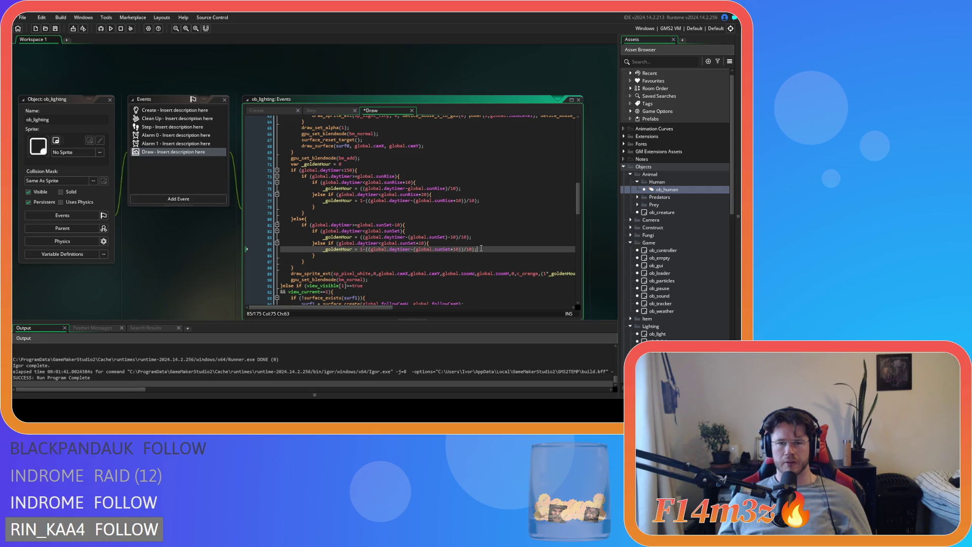
pyautogui.click(479, 236)
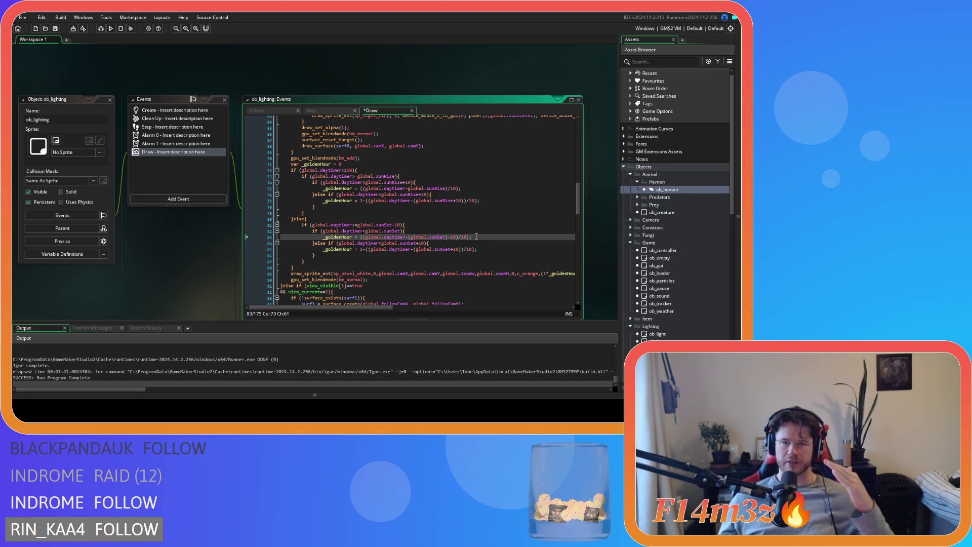
pyautogui.click(428, 248)
pyautogui.moveTo(428, 249); pyautogui.dragTo(462, 250)
pyautogui.click(487, 250)
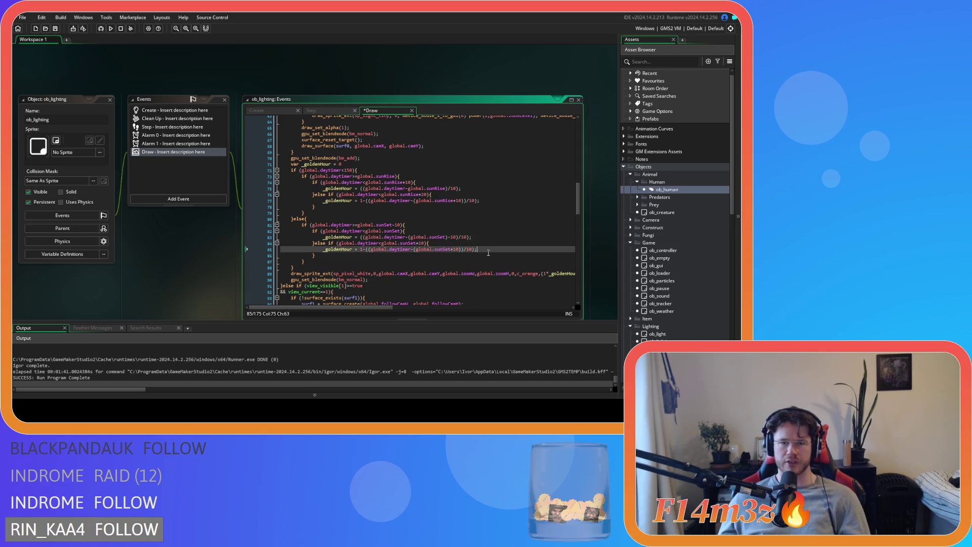
# Step: Save the Draw event code and launch a test build with F5
pyautogui.hotkey('ctrl', 's')
pyautogui.press('Up')
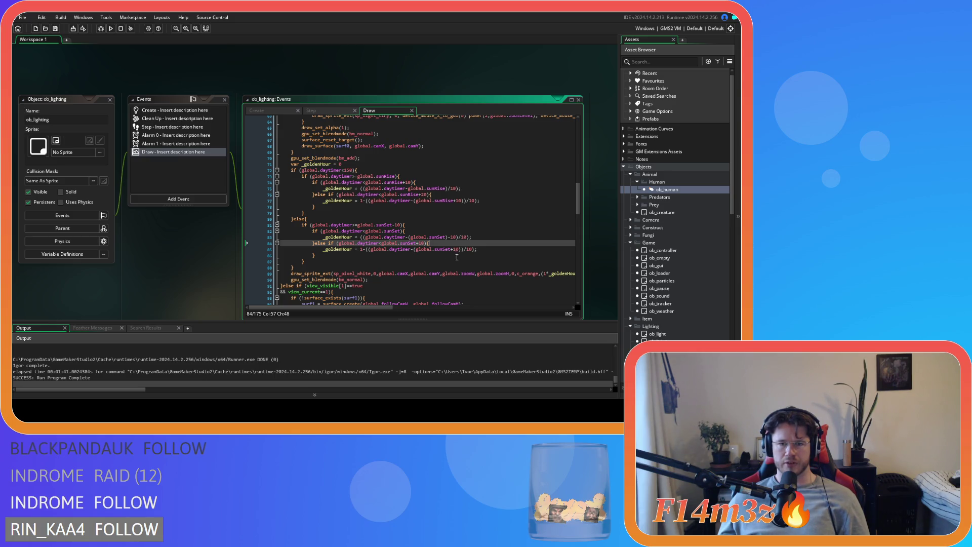
pyautogui.click(485, 250)
pyautogui.press('F5')
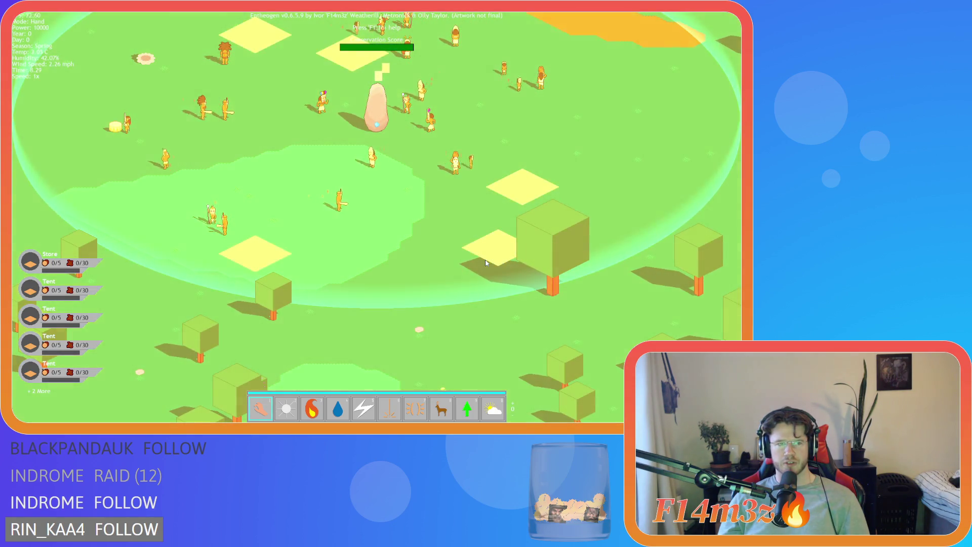
# Step: Fast-forward to 8x until sunset, return to 1x, and pan the map as the golden tint fades
pyautogui.press('+')
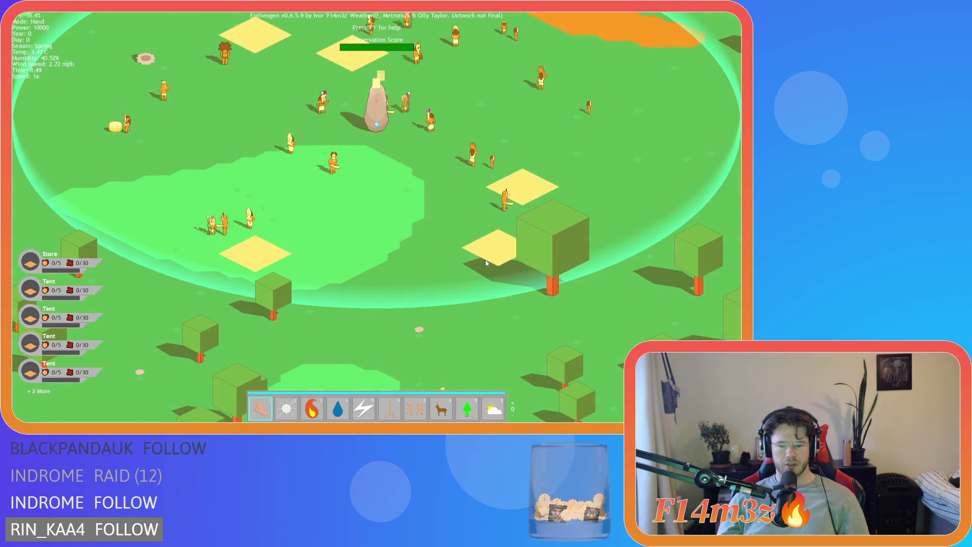
pyautogui.press('+')
pyautogui.press('+')
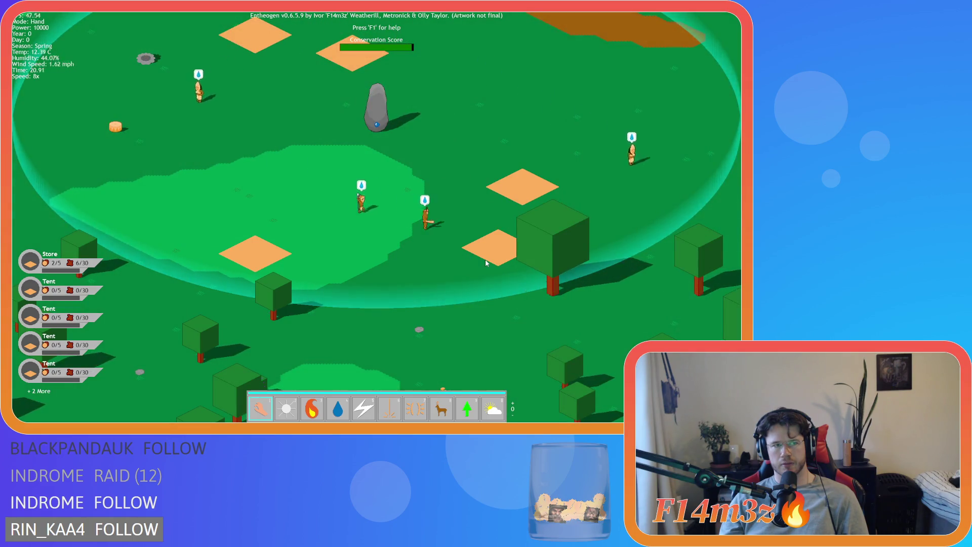
pyautogui.press('-')
pyautogui.press('-')
pyautogui.press('-')
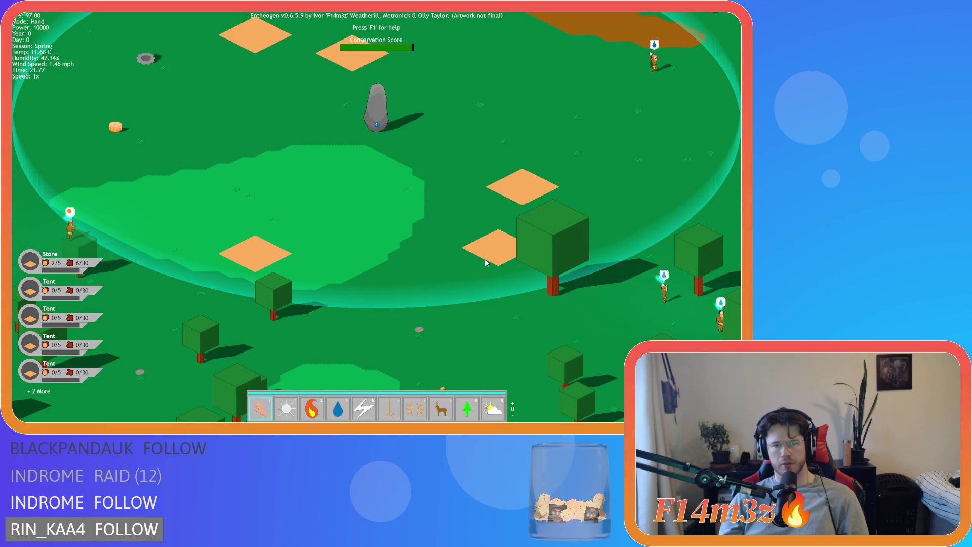
pyautogui.press('d')
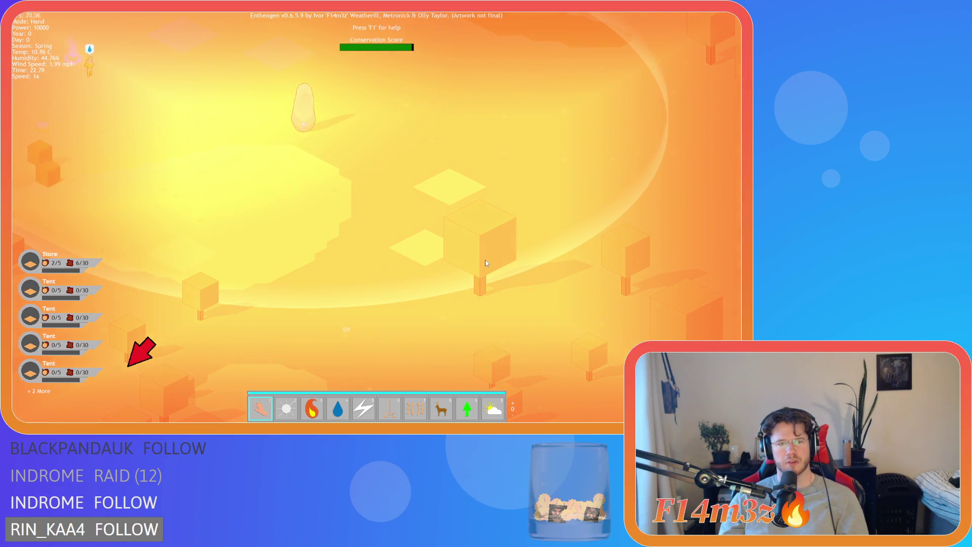
pyautogui.press('w')
pyautogui.press('d')
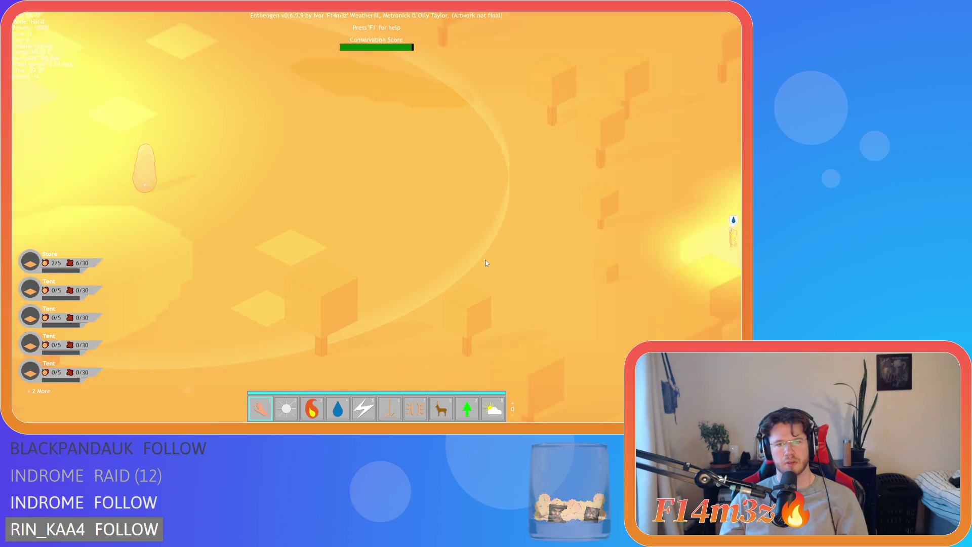
pyautogui.press('d')
pyautogui.press('s')
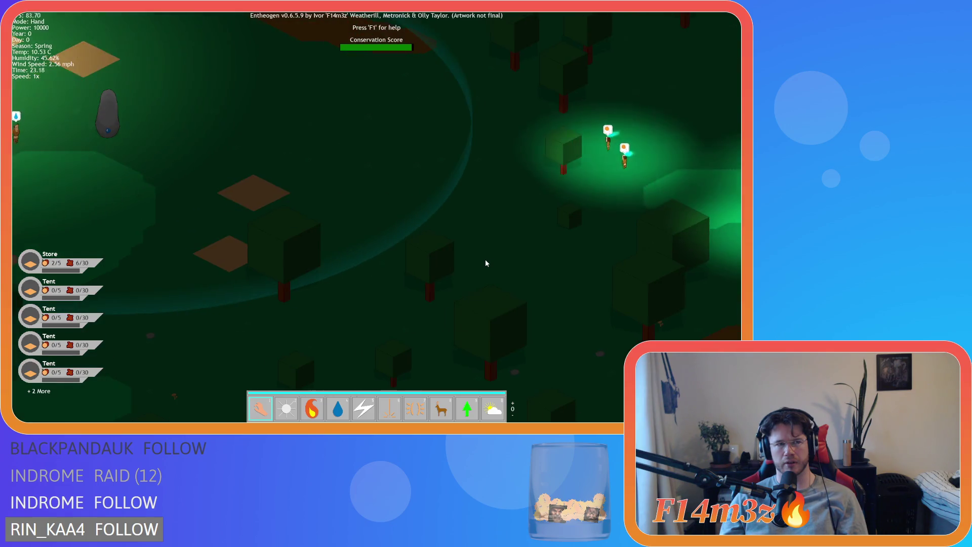
# Step: Quit the game with Escape and Y, returning to the sunset formula on line 83
pyautogui.press('Escape')
pyautogui.press('y')
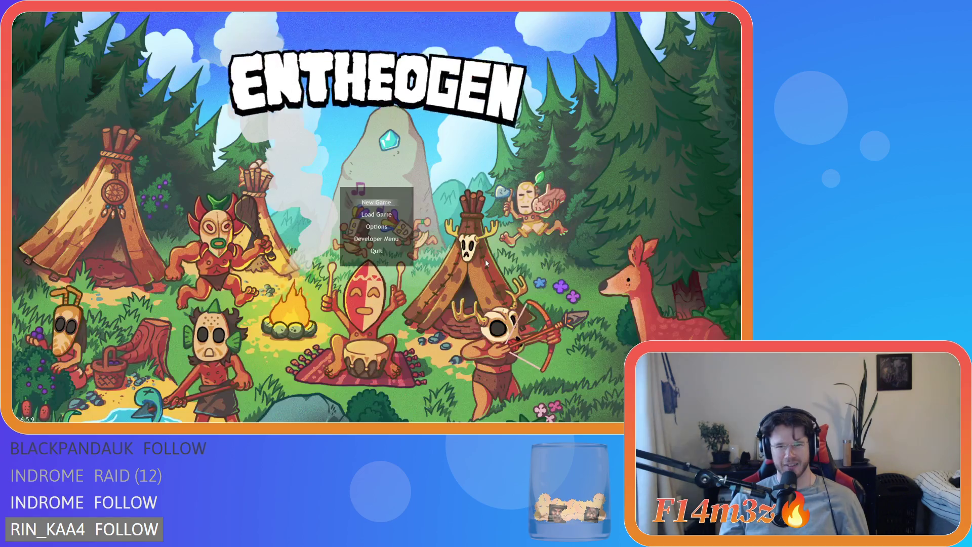
pyautogui.click(458, 220)
pyautogui.click(453, 237)
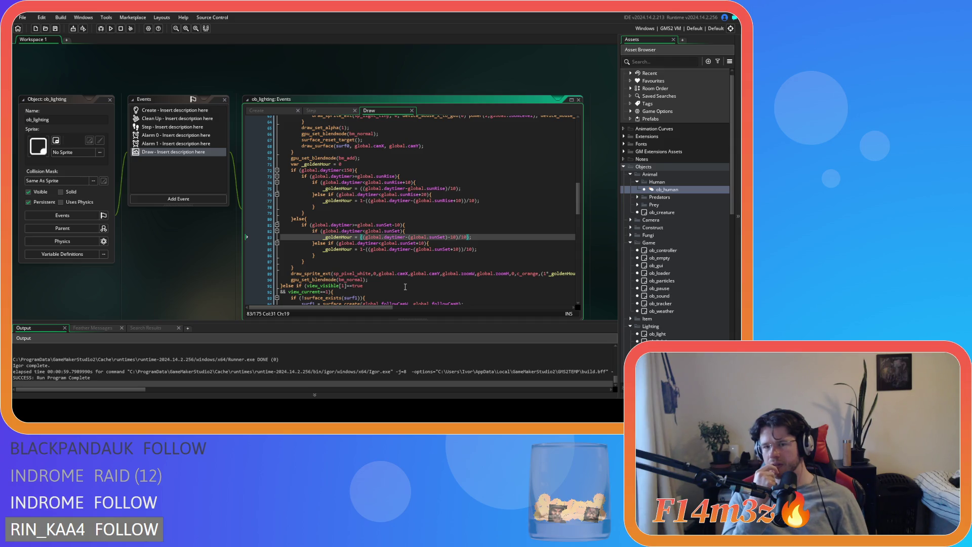
# Step: Rework the bracket after global.sunSet on line 83 and drop line 75's extra '('
pyautogui.click(446, 237)
pyautogui.press('Delete')
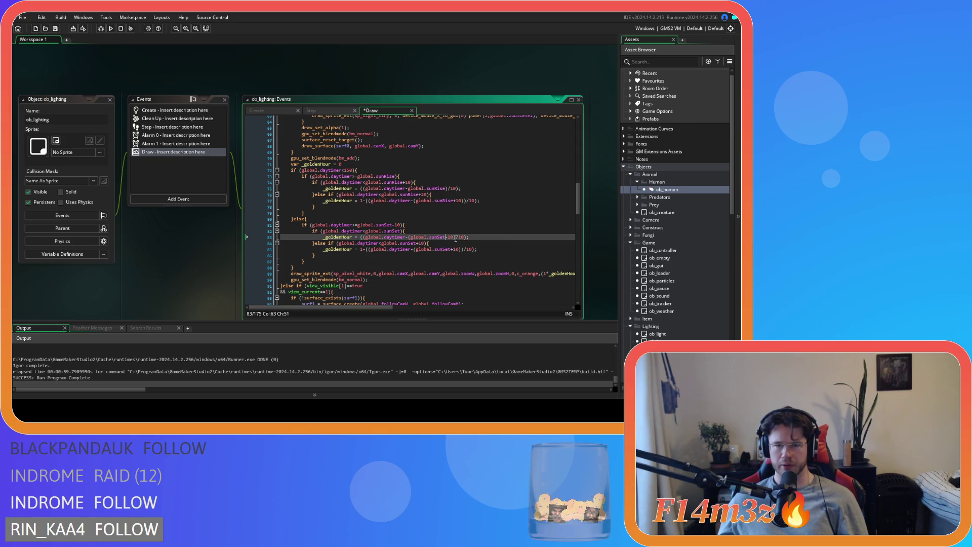
pyautogui.press('Left')
pyautogui.press('Left')
pyautogui.press('Left')
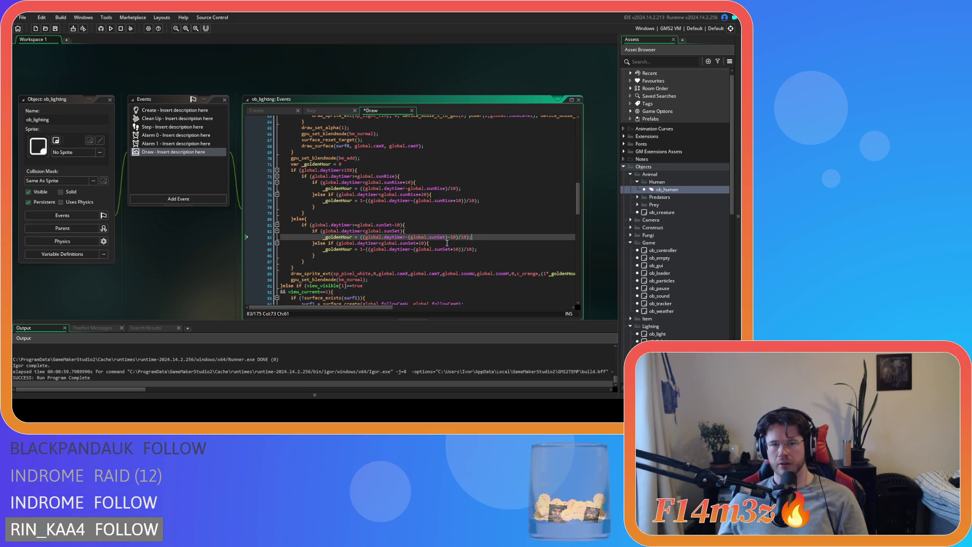
pyautogui.write(')')
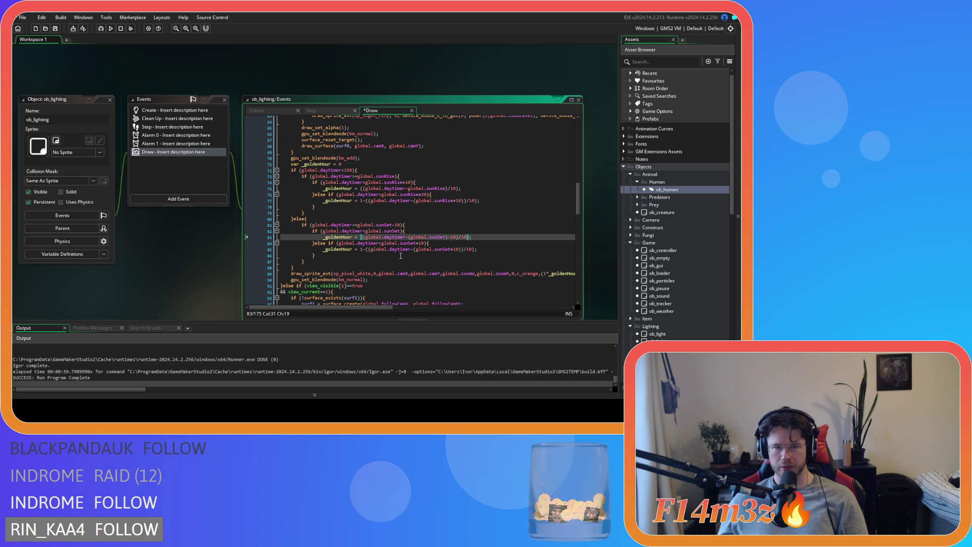
pyautogui.click(359, 189)
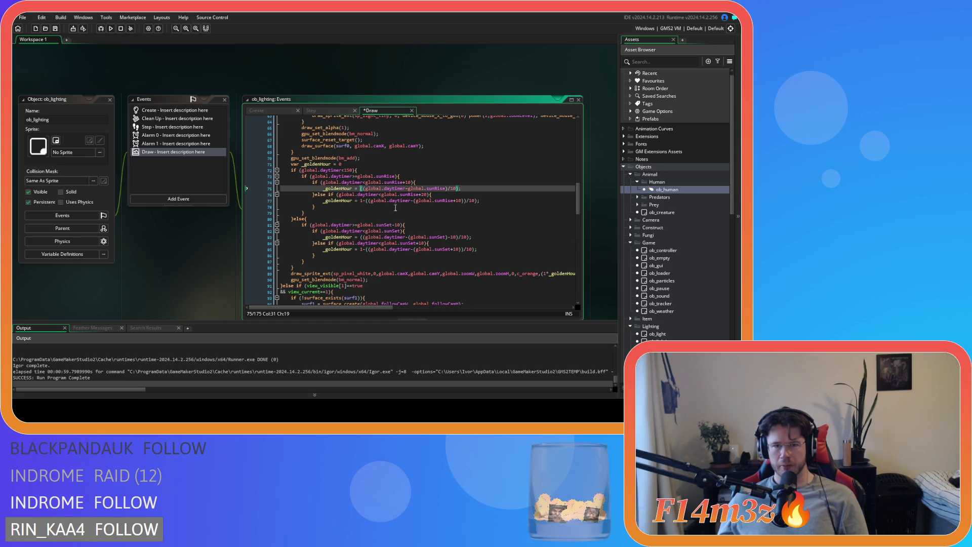
pyautogui.press('Delete')
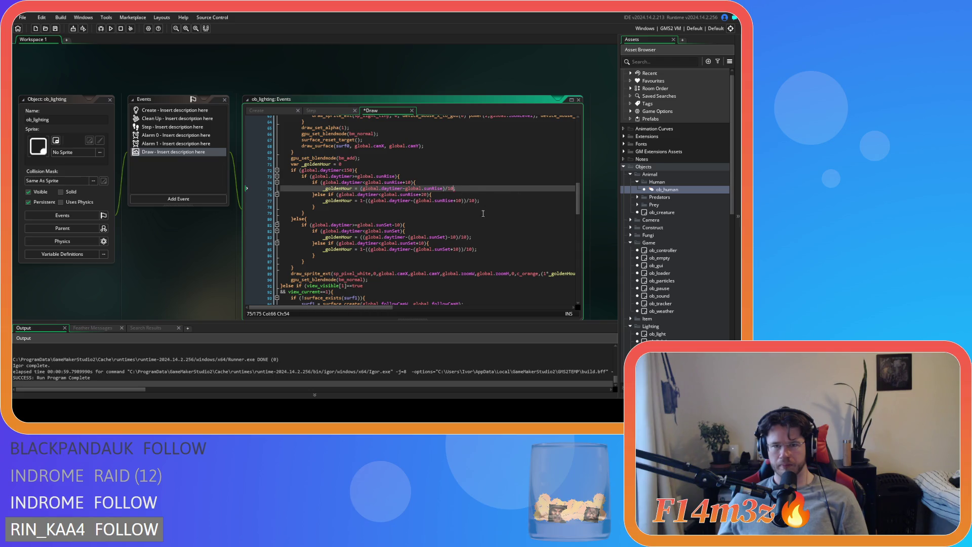
# Step: Remove line 83's extra '(' and close the bracket after global.sunSet-10
pyautogui.click(365, 238)
pyautogui.press('Delete')
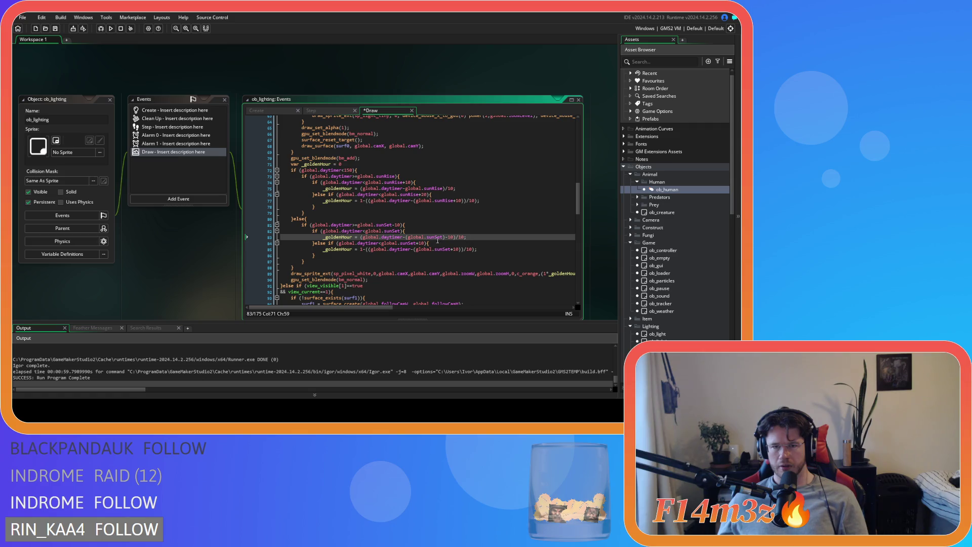
pyautogui.click(443, 237)
pyautogui.write(')')
pyautogui.press('Right')
pyautogui.press('Right')
pyautogui.press('Right')
pyautogui.click(445, 237)
pyautogui.press('BackSpace')
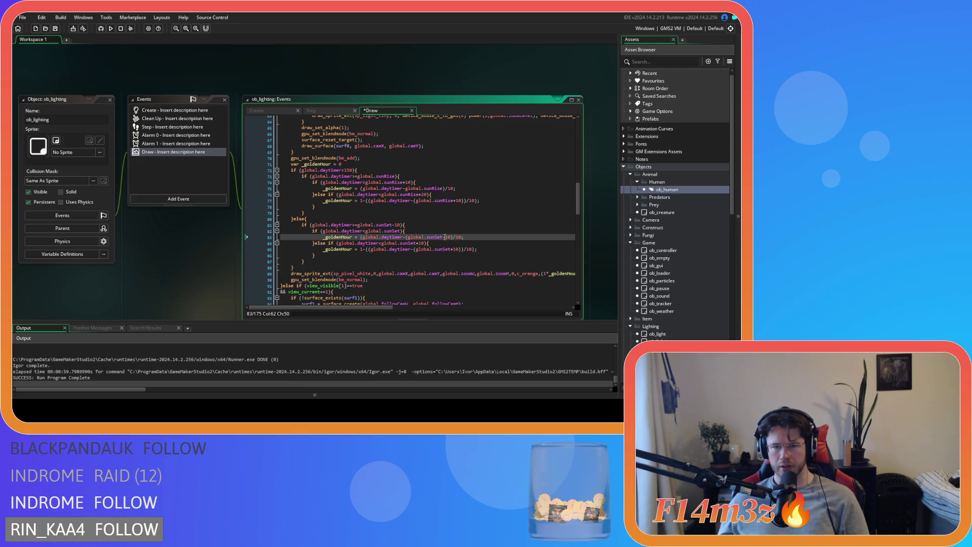
pyautogui.write('))')
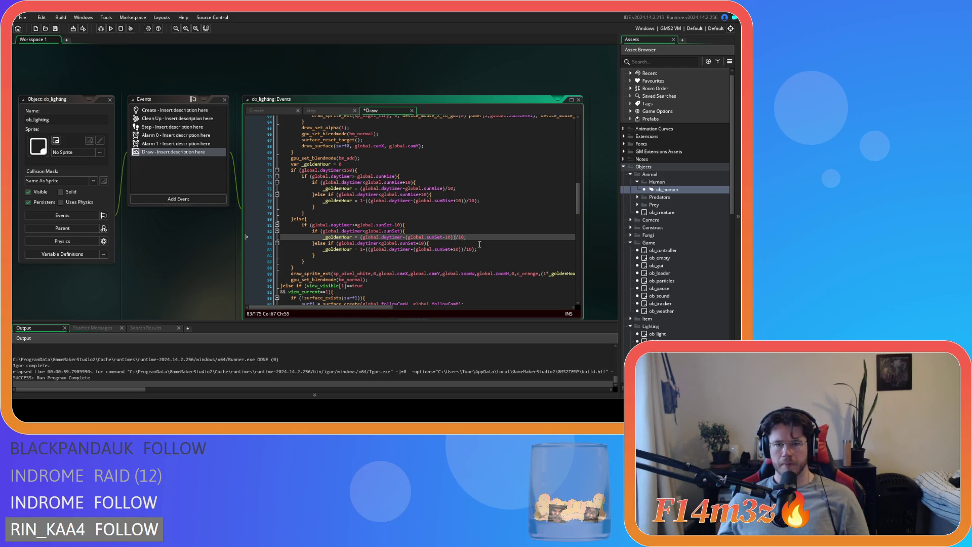
pyautogui.press('Left')
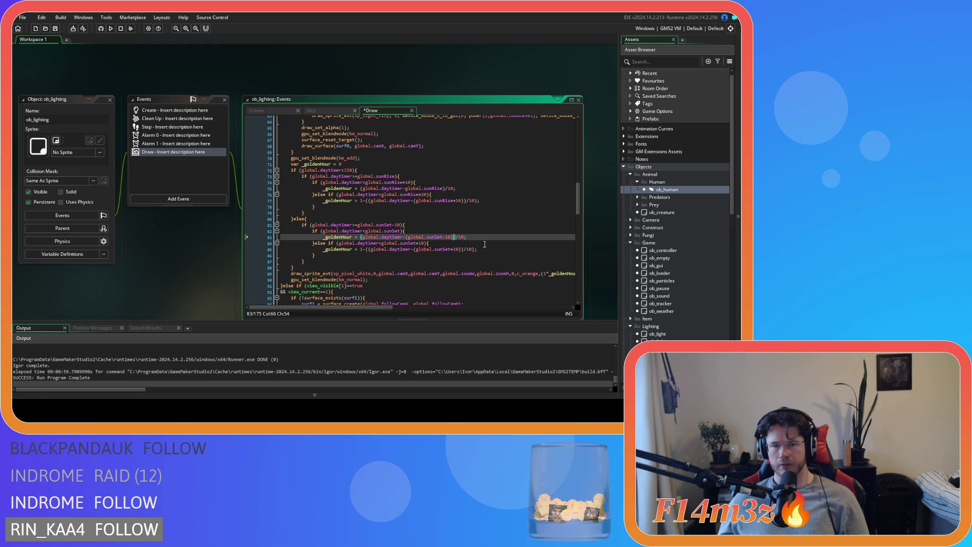
pyautogui.moveTo(416, 237)
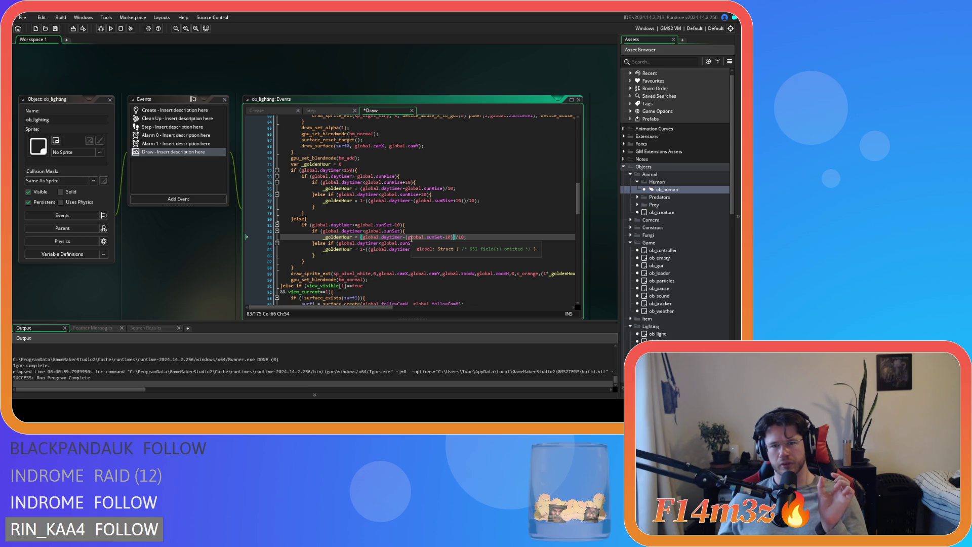
# Step: Prefix the sunset formula on line 83 with '1-(' to invert the ramp
pyautogui.click(361, 237)
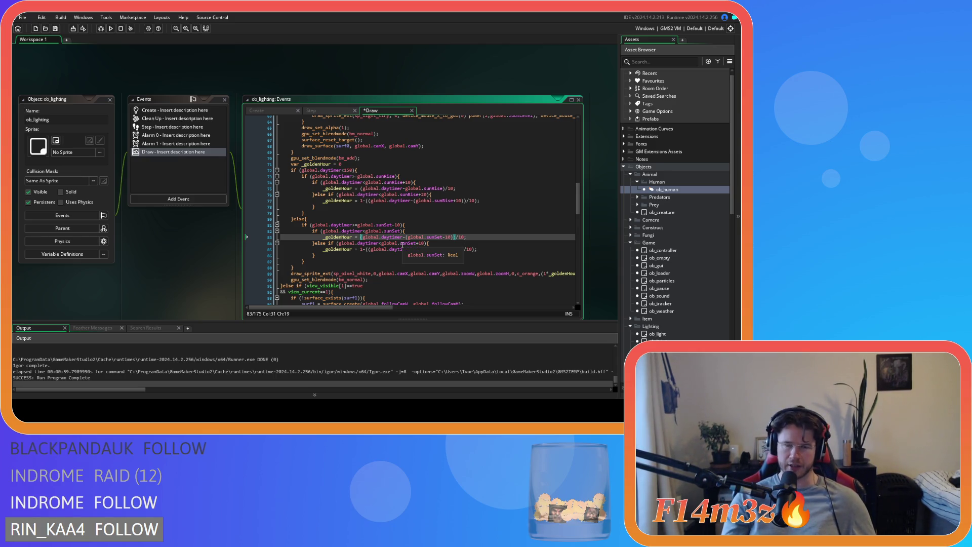
pyautogui.write('-')
pyautogui.press('BackSpace')
pyautogui.write('1-')
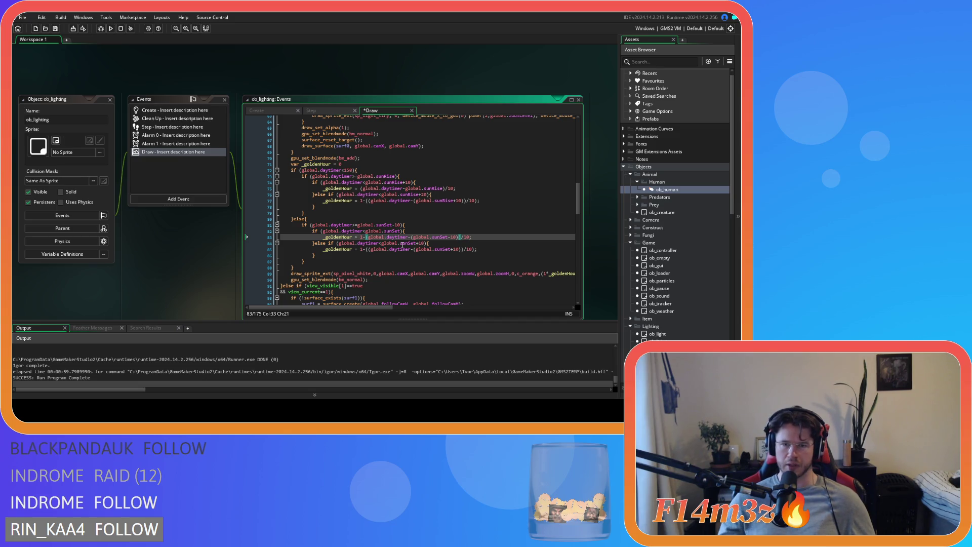
pyautogui.write('(')
# Step: Delete the '1-(' prefix from line 85 and build and run the game with F5
pyautogui.click(483, 242)
pyautogui.click(504, 232)
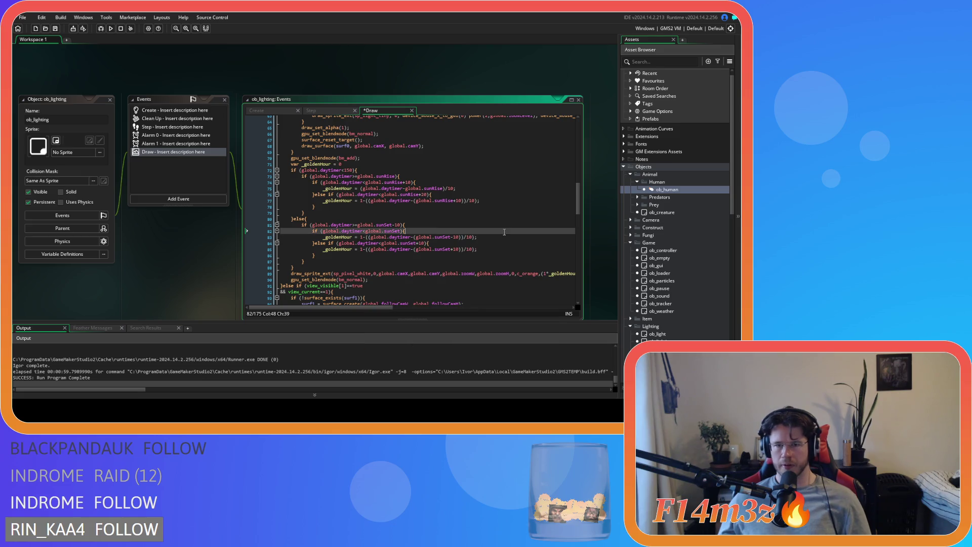
pyautogui.click(364, 250)
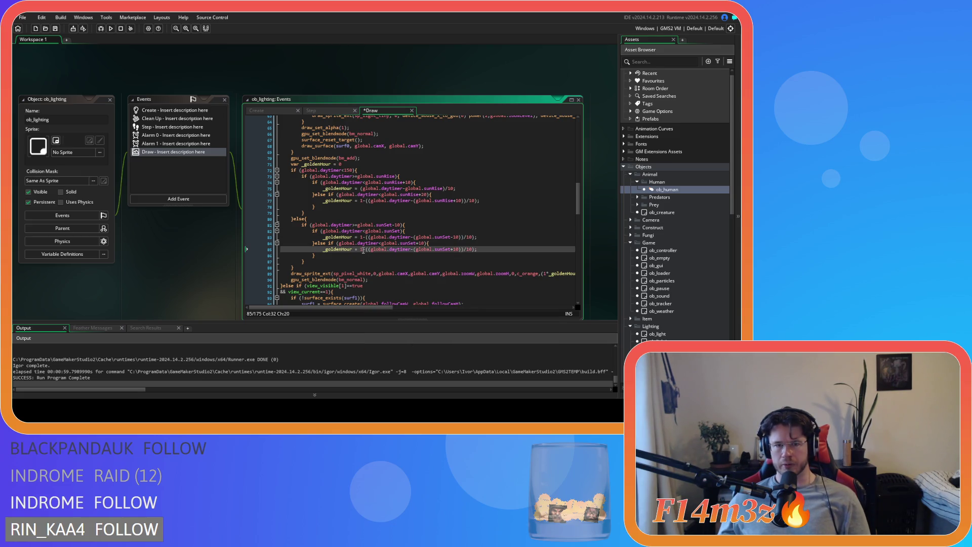
pyautogui.moveTo(360, 250); pyautogui.dragTo(372, 250)
pyautogui.press('Delete')
pyautogui.click(466, 249)
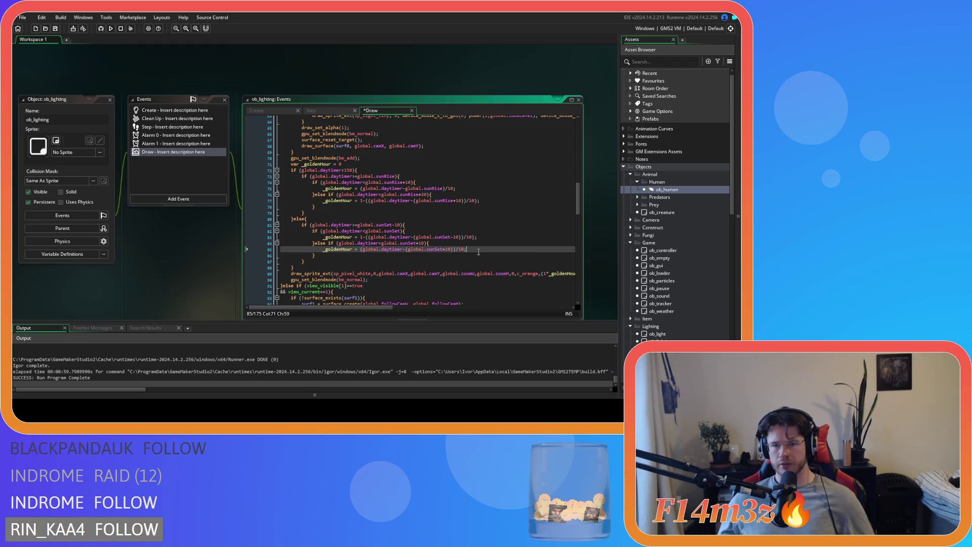
pyautogui.press('F5')
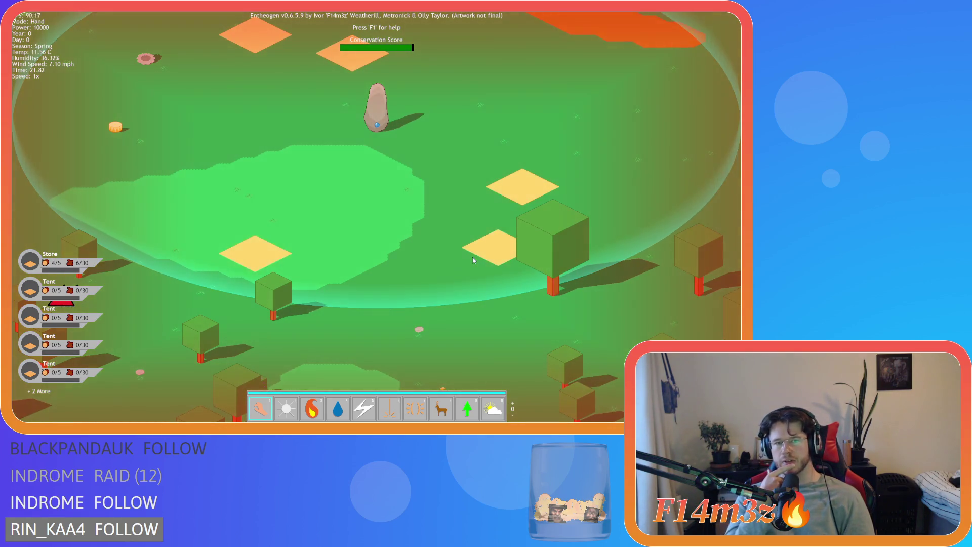
# Step: Pan the camera past the lake and across the trees to watch the red sunset tint
pyautogui.press('w')
pyautogui.press('d')
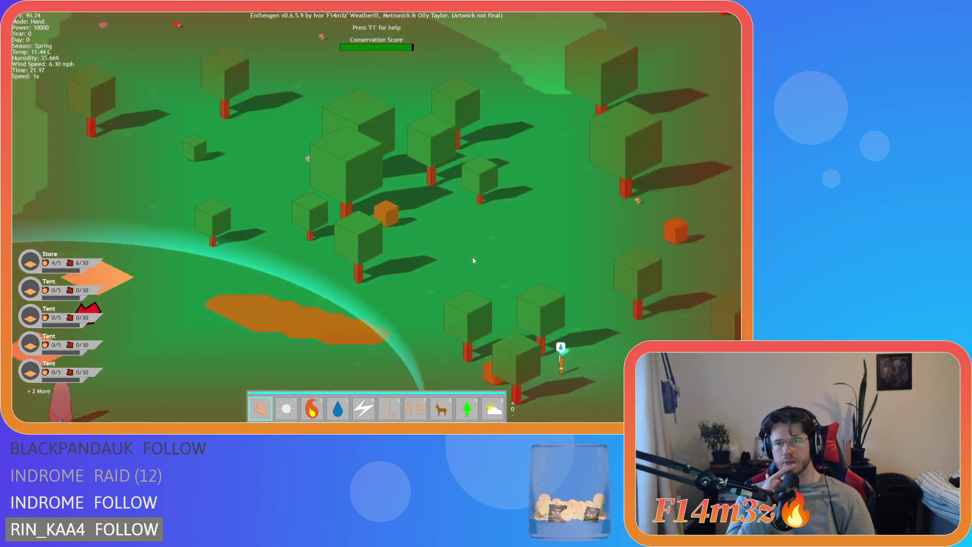
pyautogui.press('w')
pyautogui.press('d')
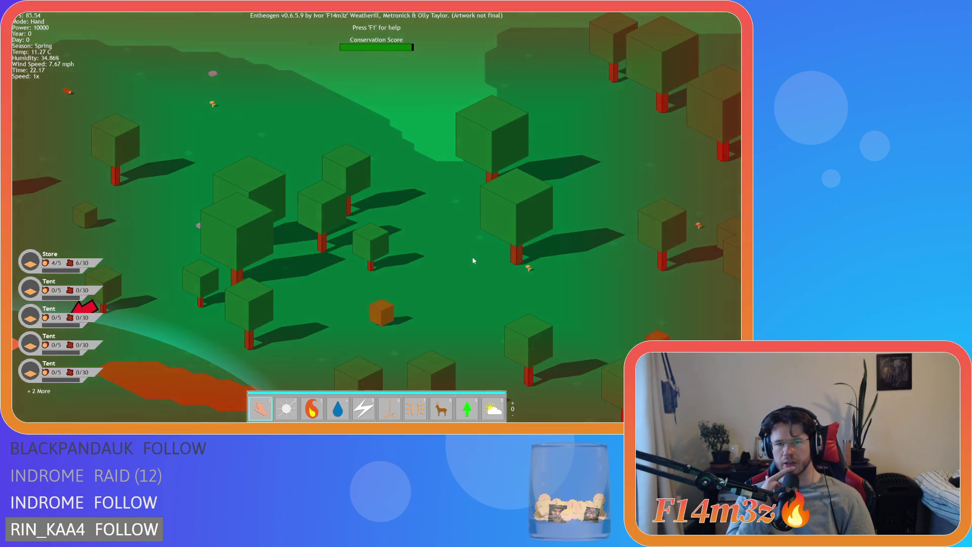
pyautogui.press('w')
pyautogui.press('d')
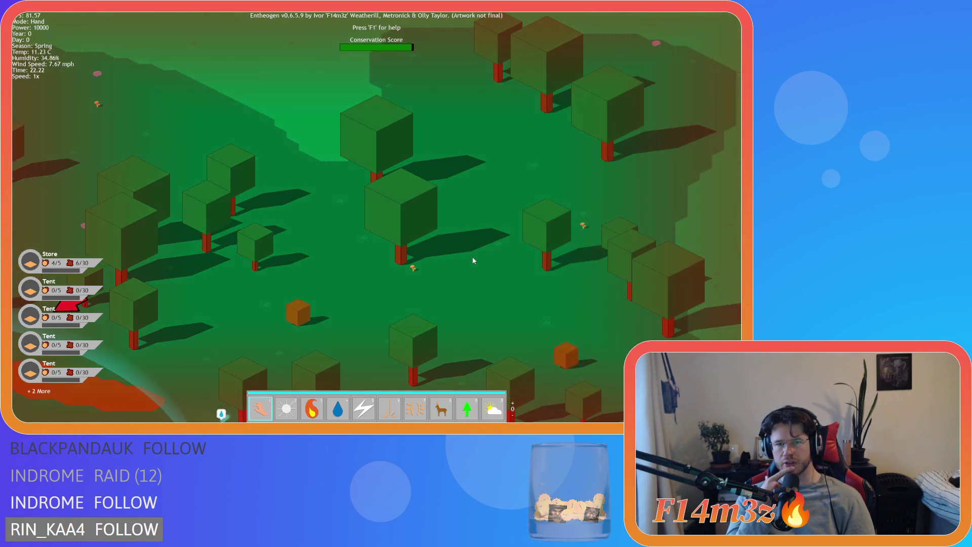
pyautogui.press('w')
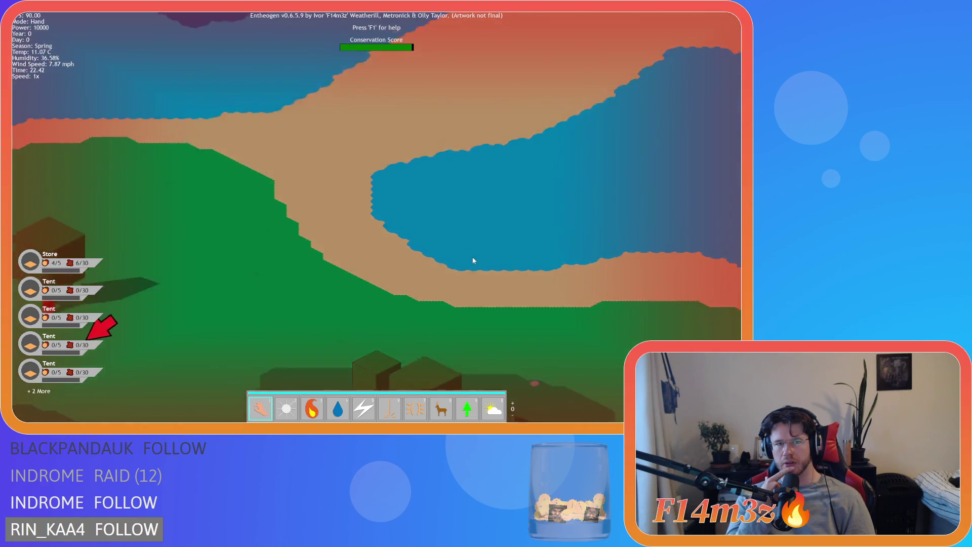
pyautogui.press('a')
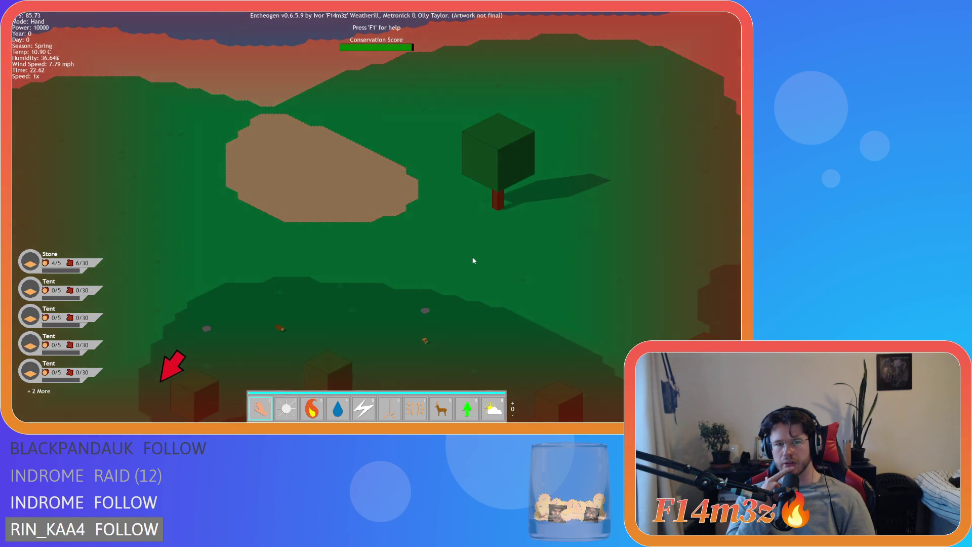
pyautogui.press('s')
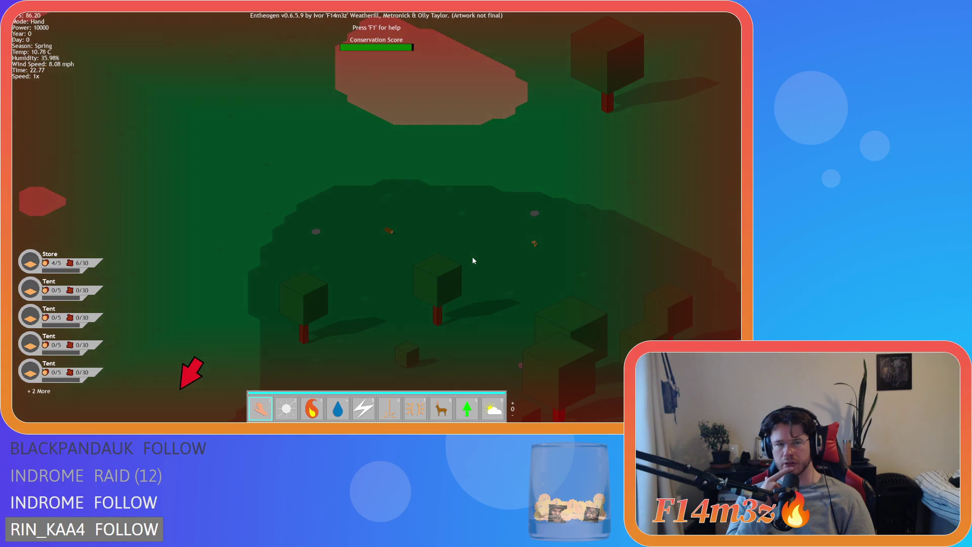
pyautogui.press('s')
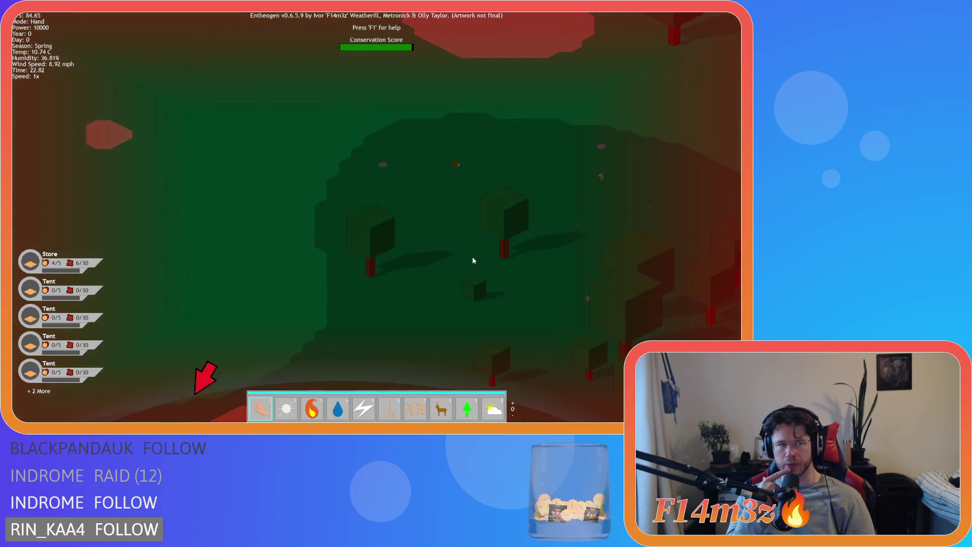
# Step: Quit the game with Escape and Y, back to the Draw event code
pyautogui.press('Escape')
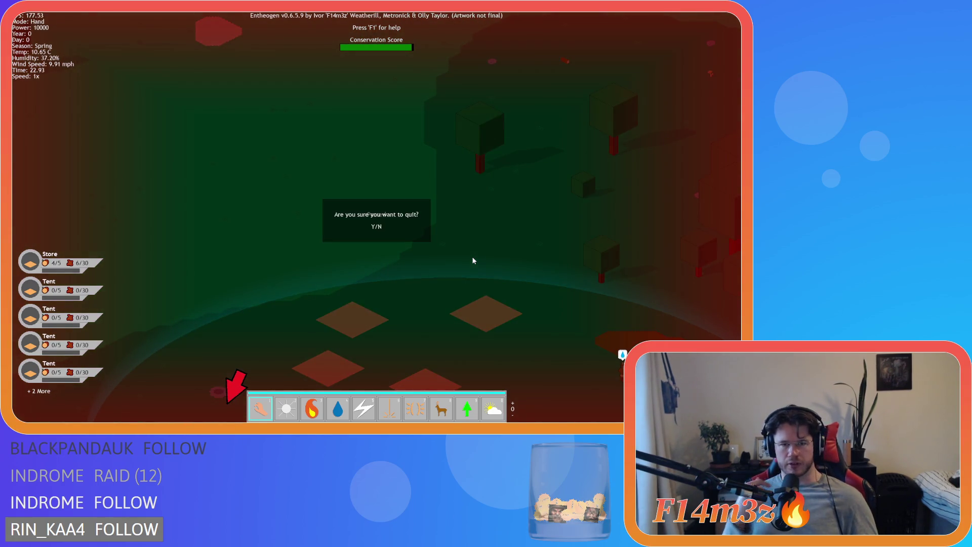
pyautogui.press('y')
pyautogui.press('Up')
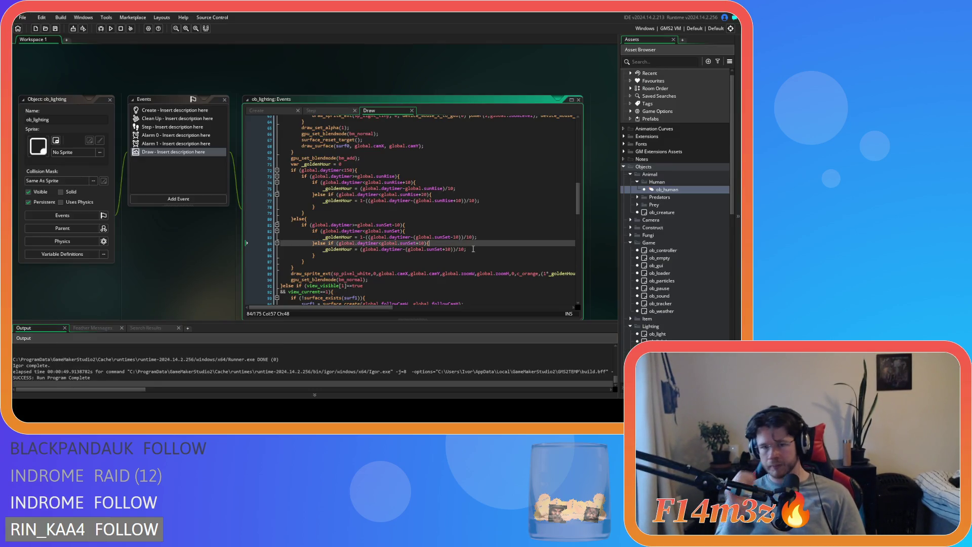
# Step: Strip '1-(' and the extra ')' from line 83, leaving (global.daytimer-(global.sunSet-10))/10
pyautogui.click(368, 225)
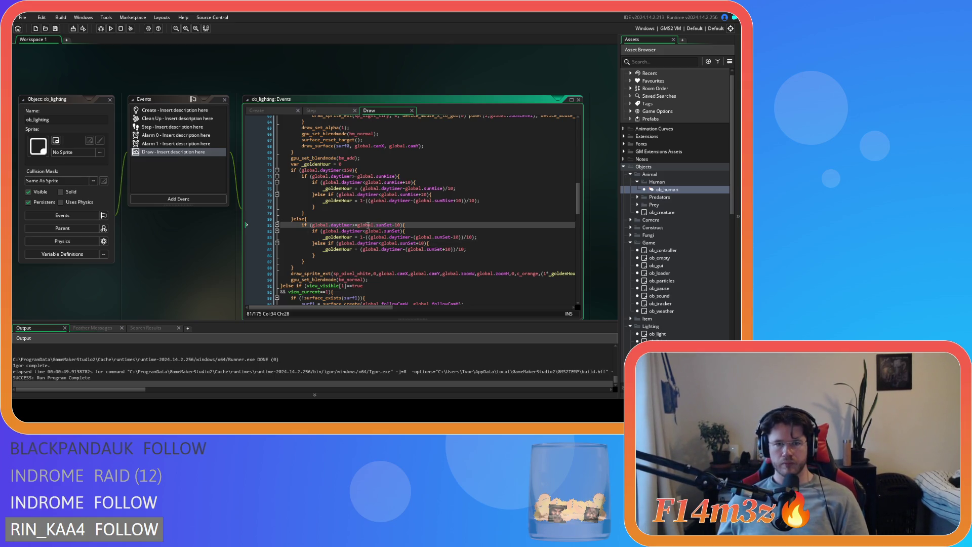
pyautogui.click(418, 223)
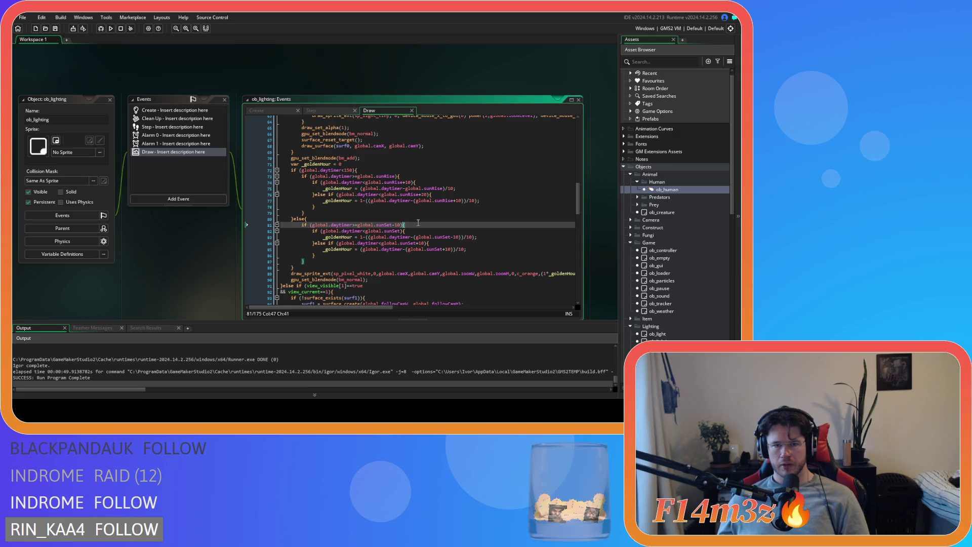
pyautogui.click(415, 231)
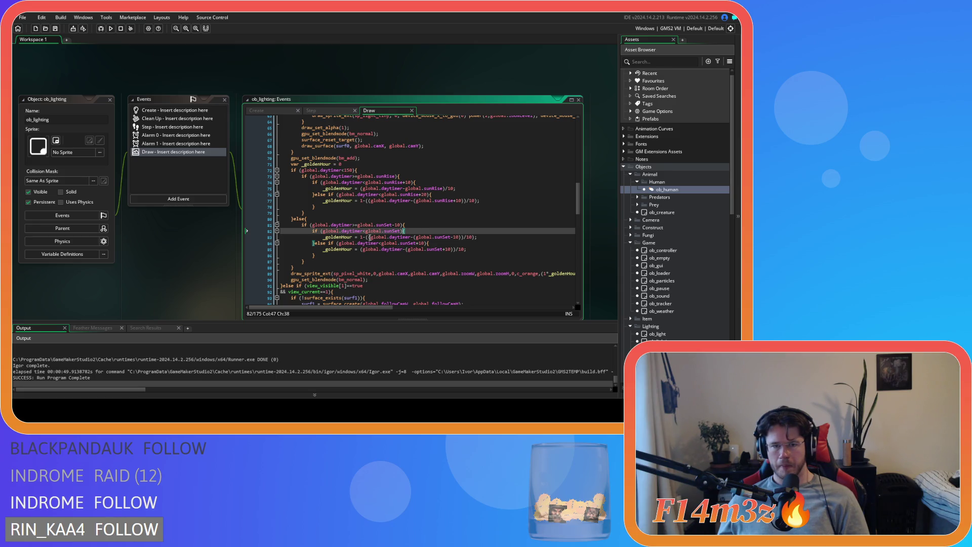
pyautogui.click(370, 238)
pyautogui.press('BackSpace')
pyautogui.press('BackSpace')
pyautogui.press('BackSpace')
pyautogui.click(464, 237)
pyautogui.press('BackSpace')
pyautogui.press('End')
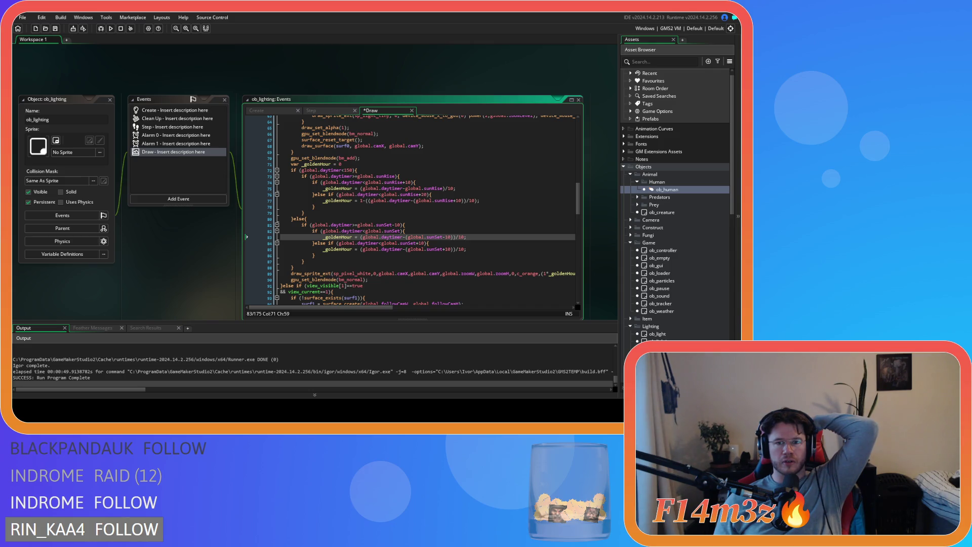
pyautogui.moveTo(358, 237)
pyautogui.mouseDown()
pyautogui.moveTo(471, 237)
pyautogui.moveTo(358, 237)
pyautogui.moveTo(458, 239)
pyautogui.mouseUp()
pyautogui.click(481, 237)
pyautogui.click(371, 239)
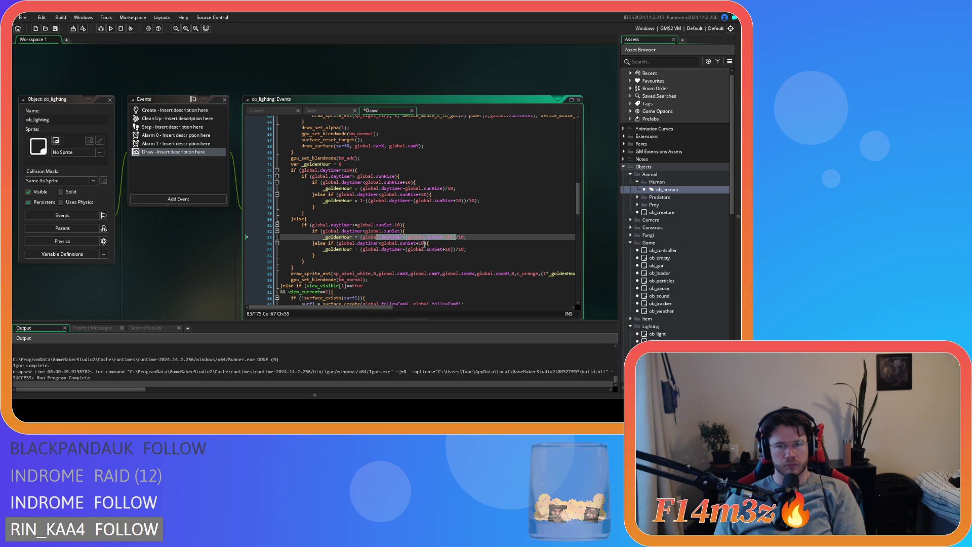
pyautogui.click(470, 236)
pyautogui.hotkey('ctrl', 's')
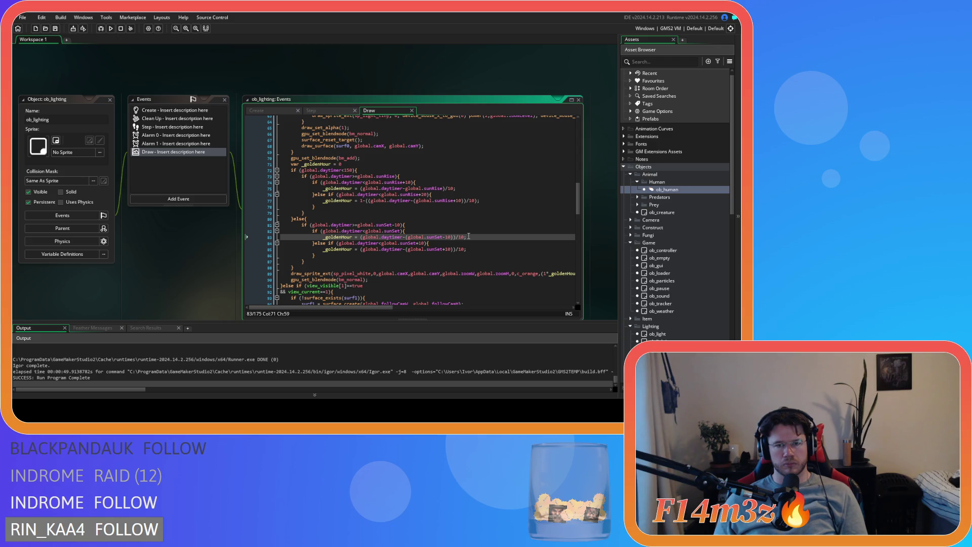
pyautogui.press('Left')
pyautogui.press('Left')
pyautogui.press('Left')
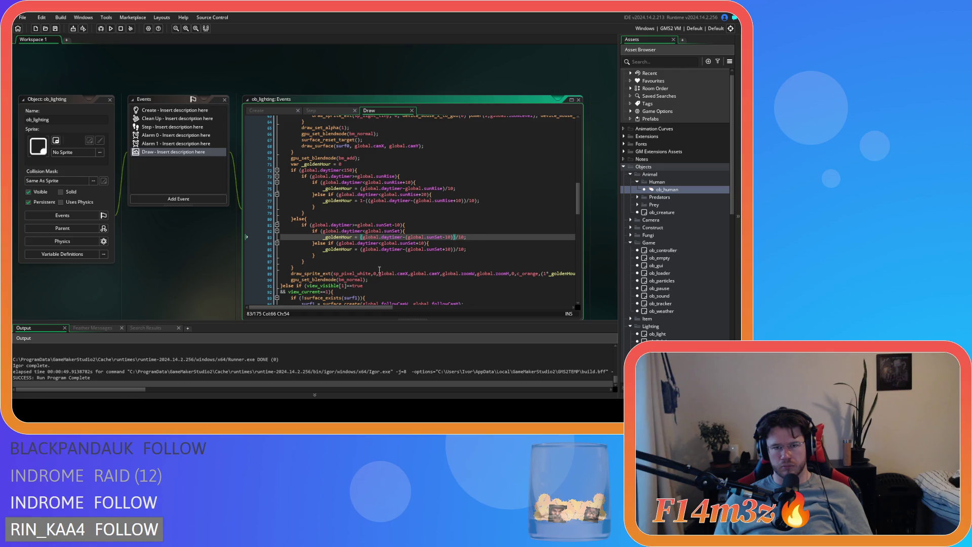
pyautogui.click(362, 250)
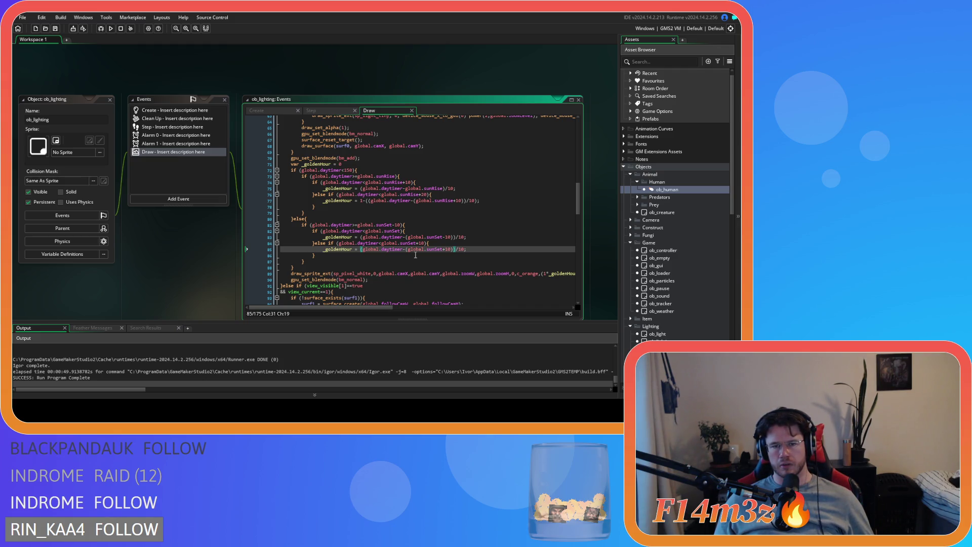
# Step: Remove the '+10)' offset and the stray '(' before global.sunSet on line 85
pyautogui.click(444, 252)
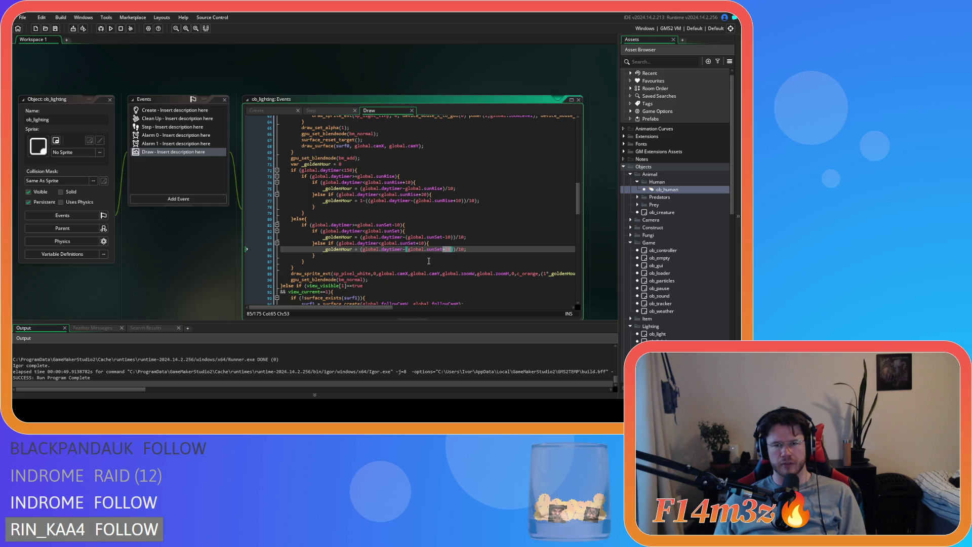
pyautogui.press('BackSpace')
pyautogui.press('Delete')
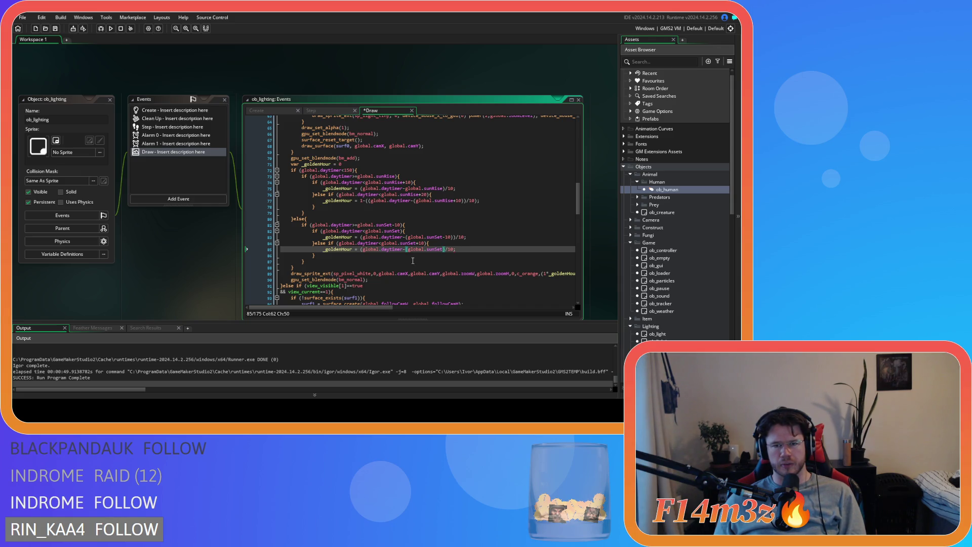
pyautogui.click(409, 251)
pyautogui.press('Delete')
# Step: Add the opening bracket to the line 85 expression and build and run with F5
pyautogui.click(464, 249)
pyautogui.write('1-')
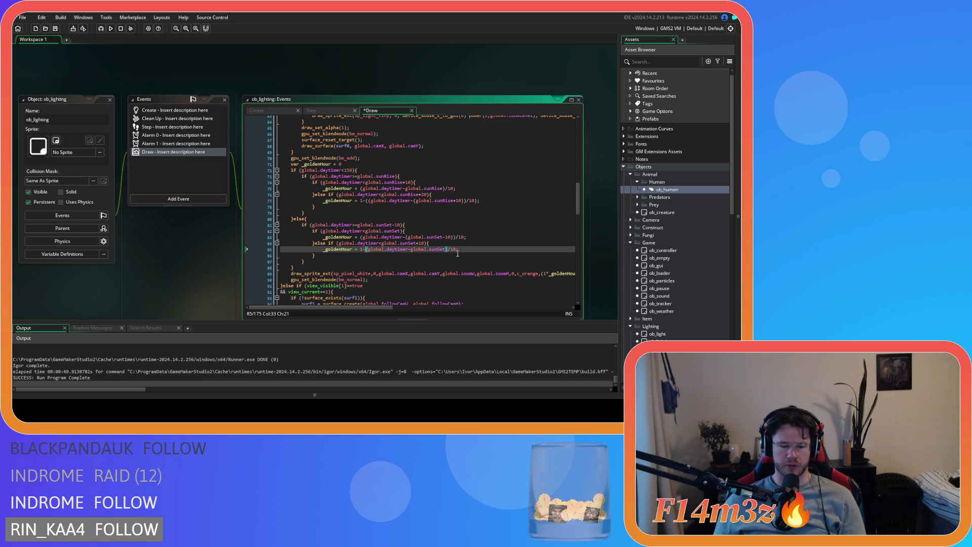
pyautogui.write('(')
pyautogui.click(458, 249)
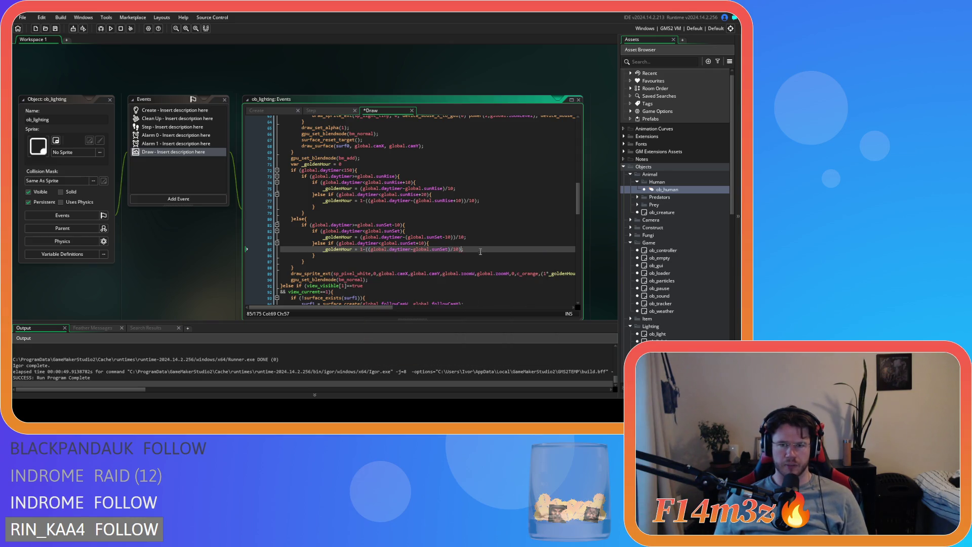
pyautogui.press('F5')
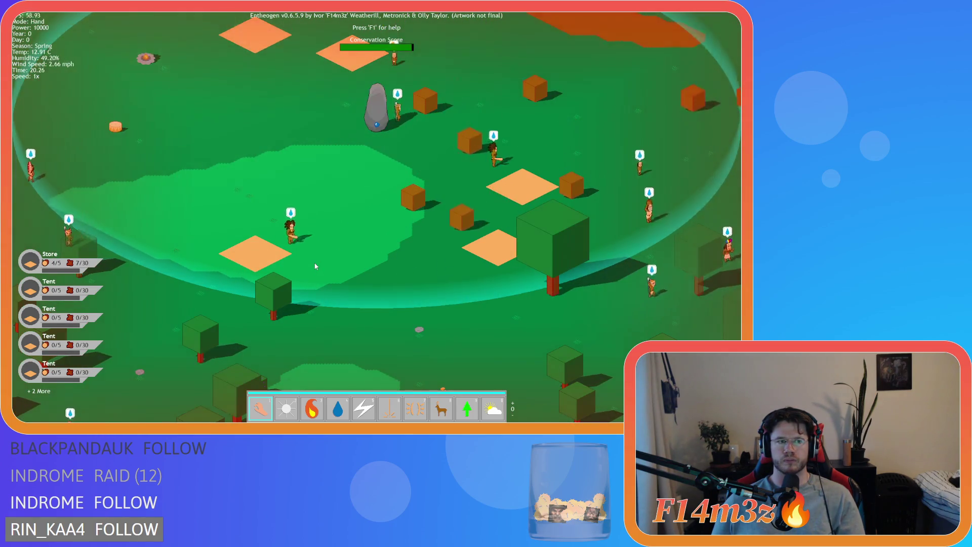
# Step: Drop the game back to 1x and pan toward the forest and river to watch the yellow sunset light
pyautogui.press('-')
pyautogui.press('-')
pyautogui.press('-')
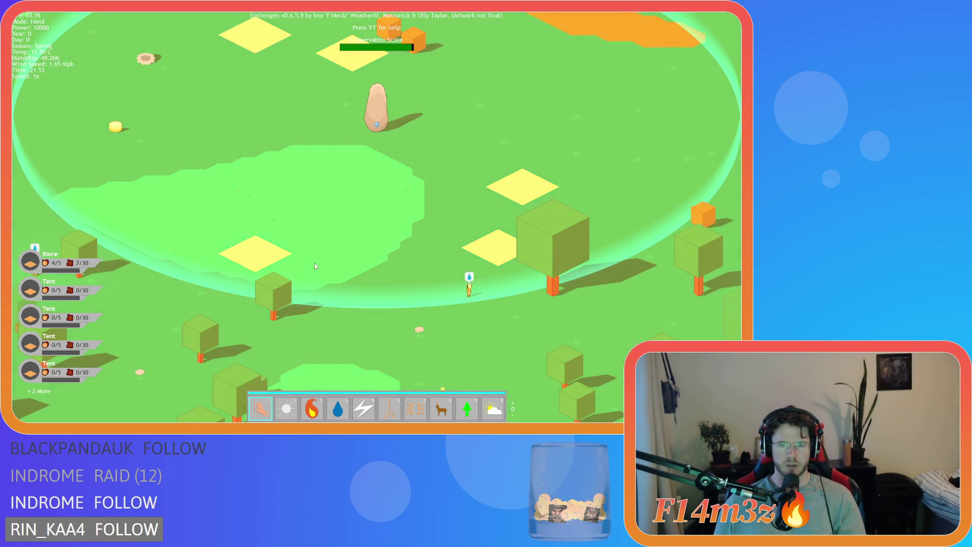
pyautogui.press('w')
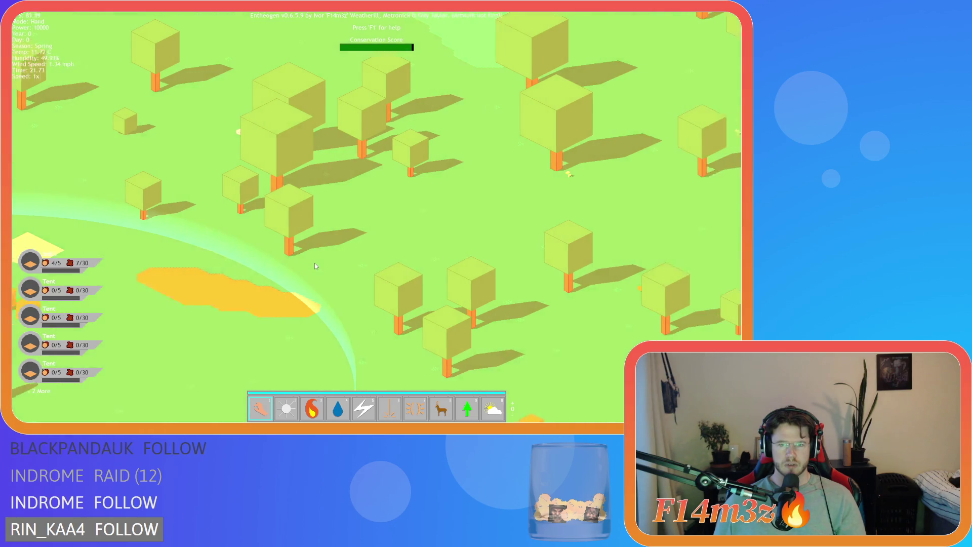
pyautogui.press('d')
pyautogui.press('w')
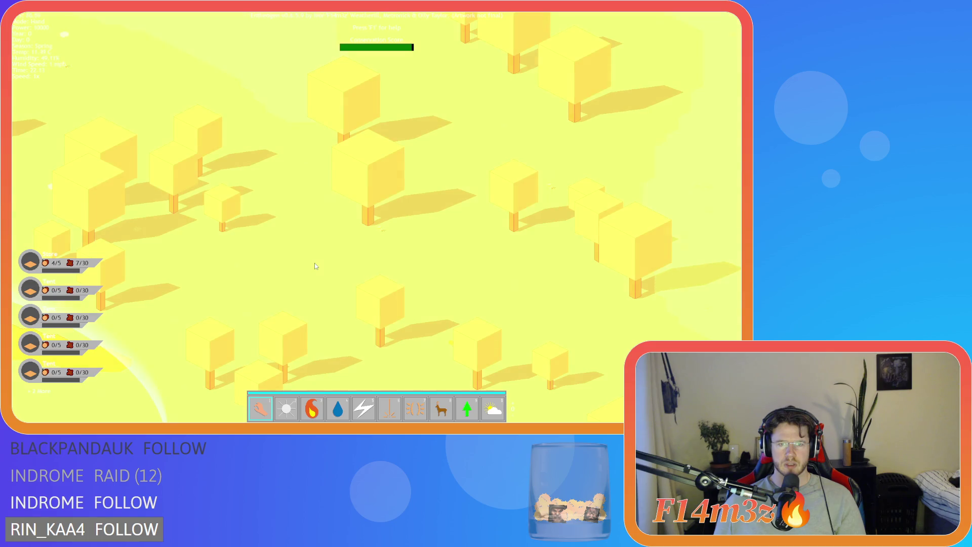
pyautogui.press('w')
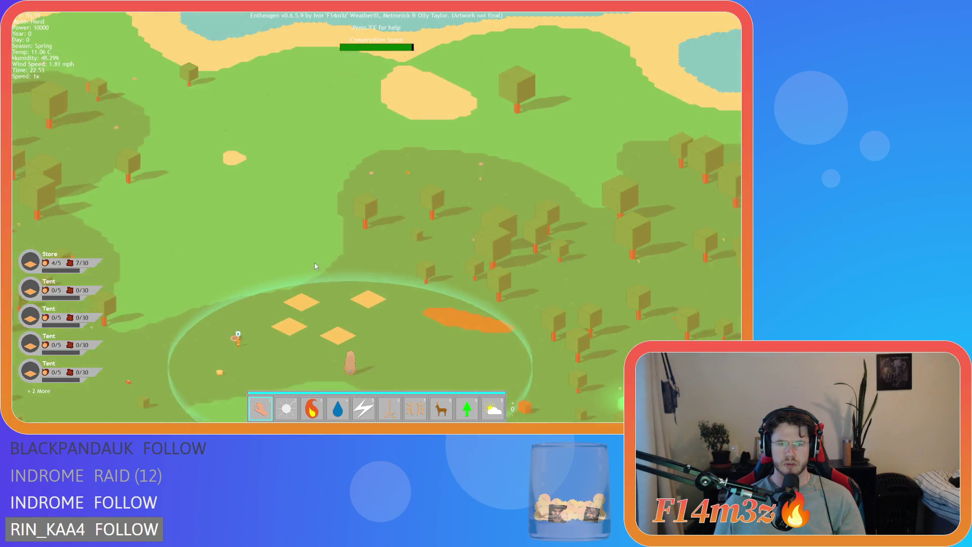
# Step: Pan across the night-time village, river and forest, then press Escape to quit
pyautogui.press('w')
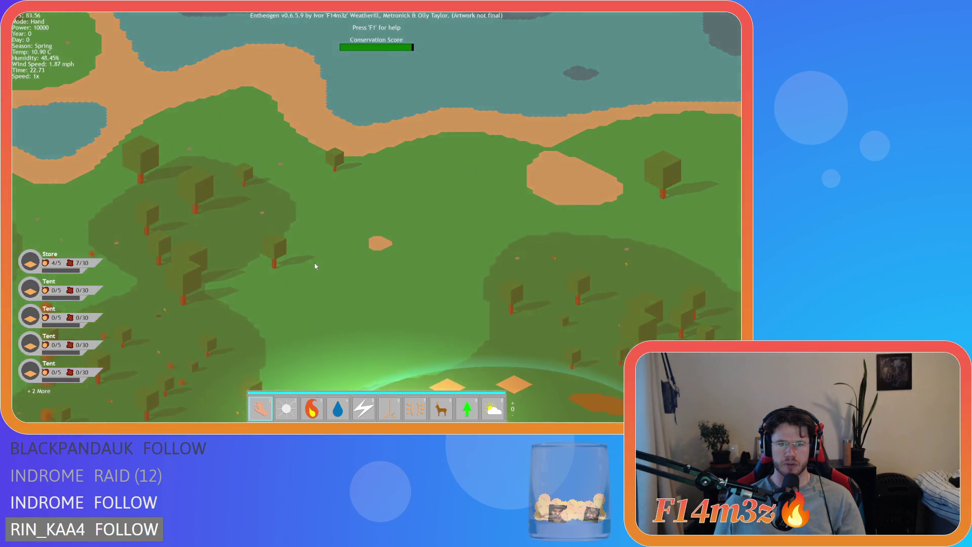
pyautogui.press('s')
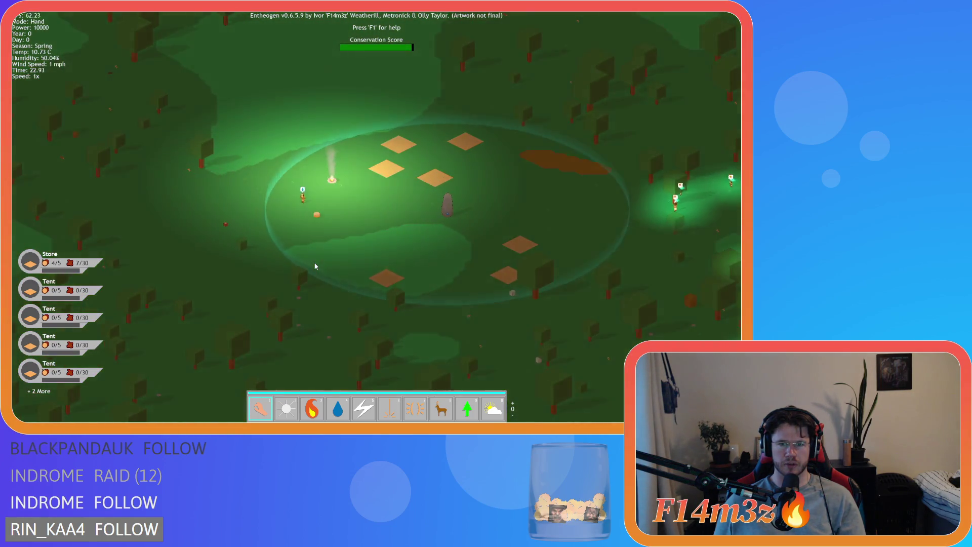
pyautogui.press('d')
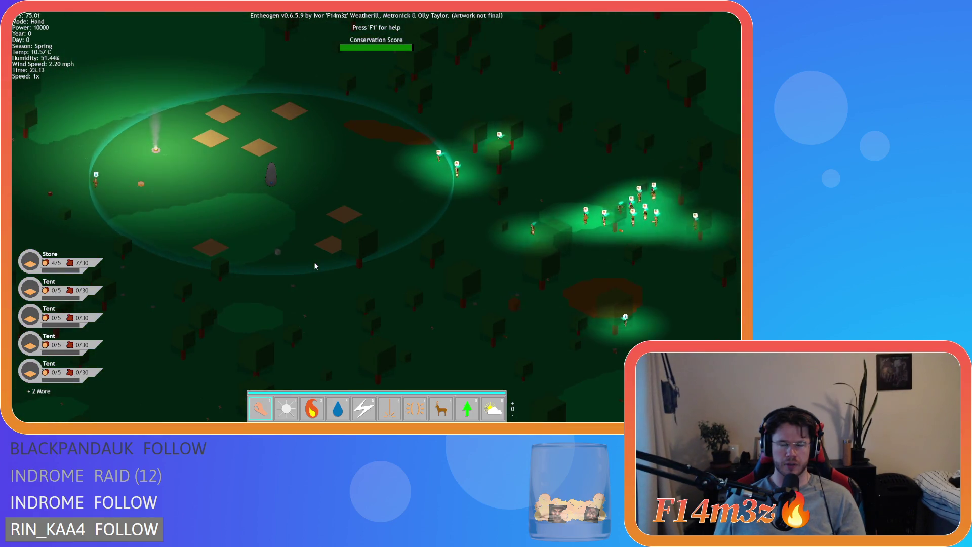
pyautogui.press('s')
pyautogui.press('a')
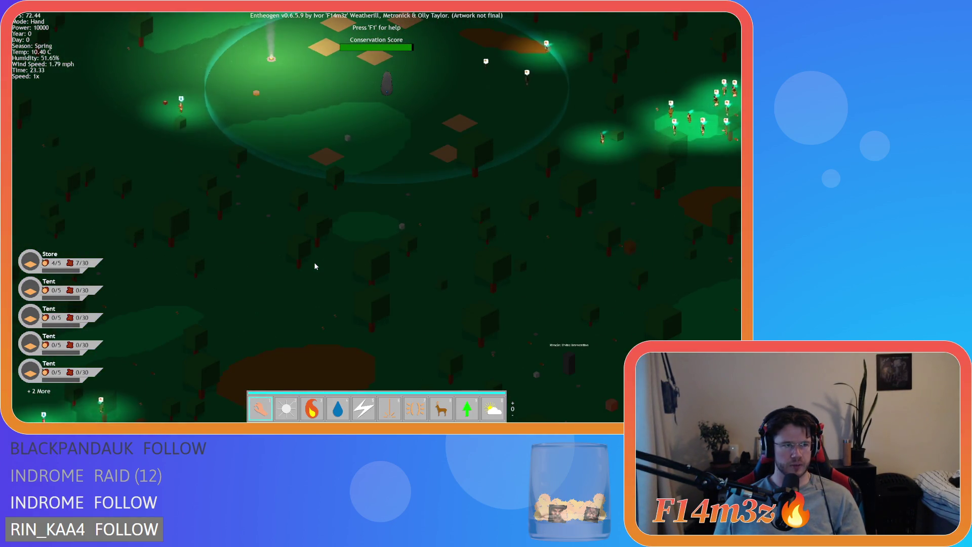
pyautogui.press('a')
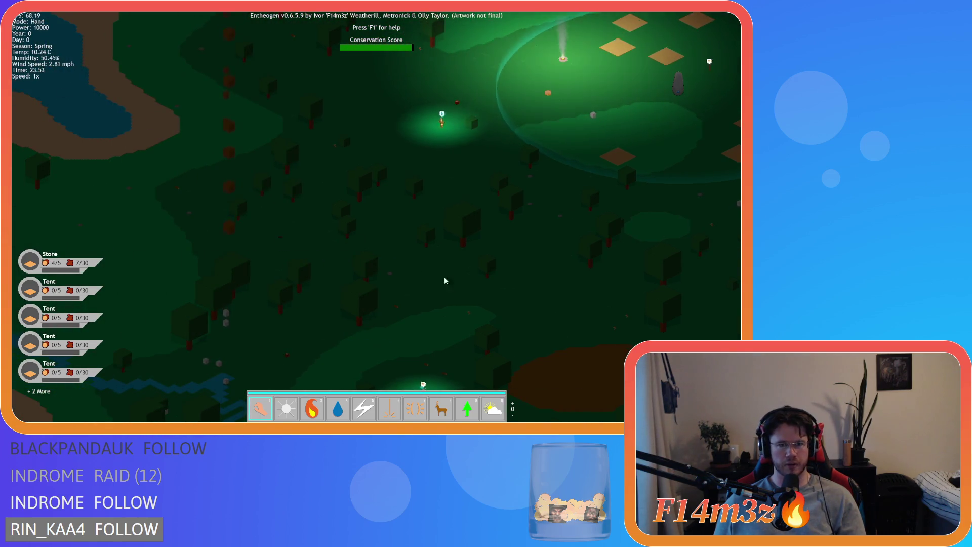
pyautogui.press('w')
pyautogui.press('d')
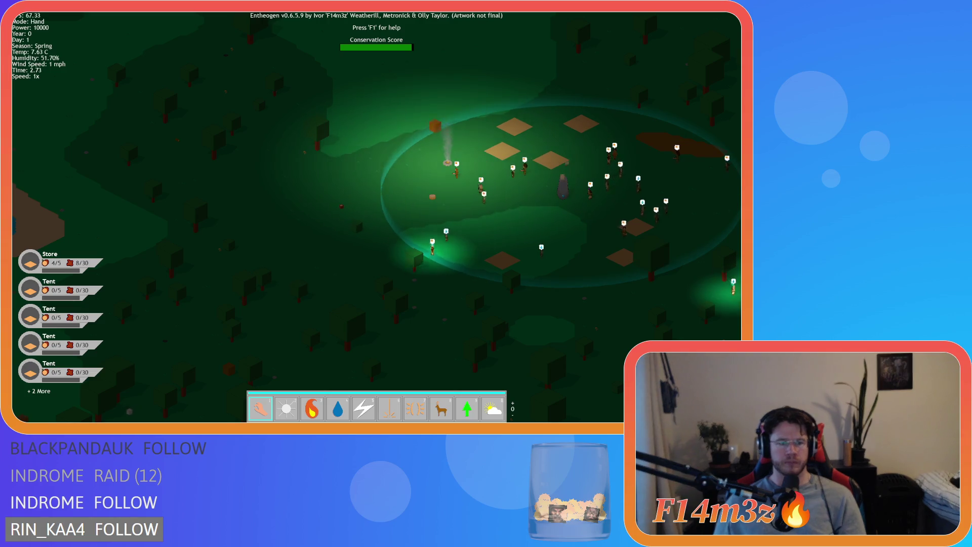
pyautogui.press('d')
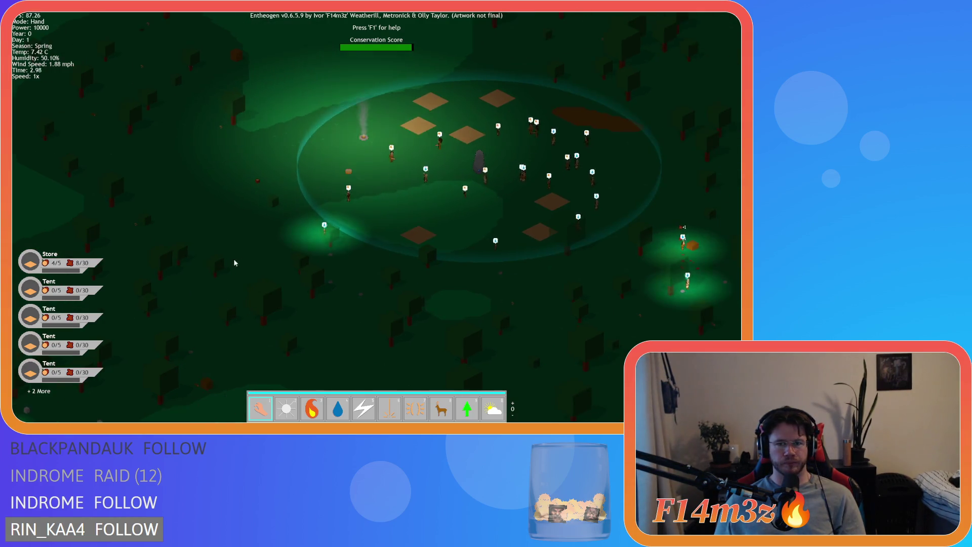
pyautogui.press('d')
pyautogui.press('Escape')
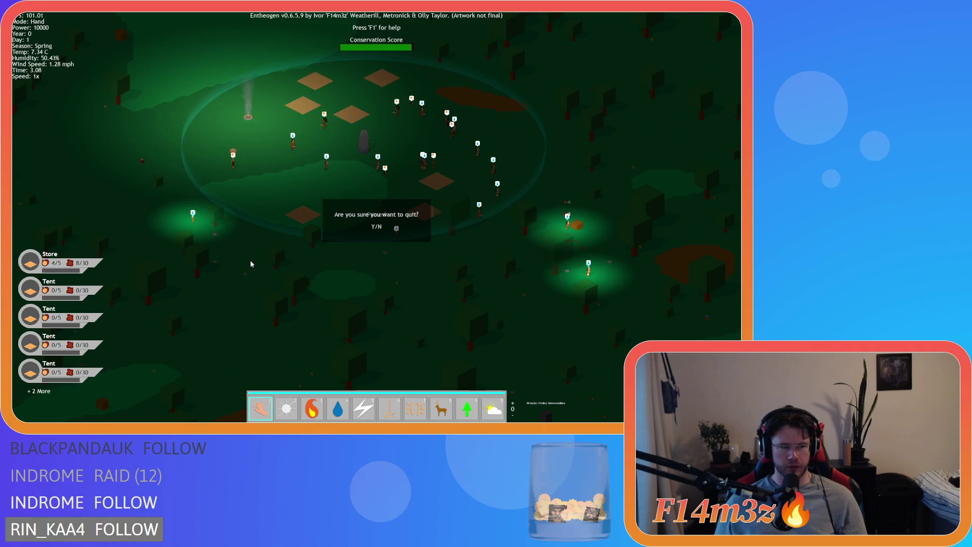
# Step: Confirm quitting the game and scroll down to the orange tint drawing code
pyautogui.press('y')
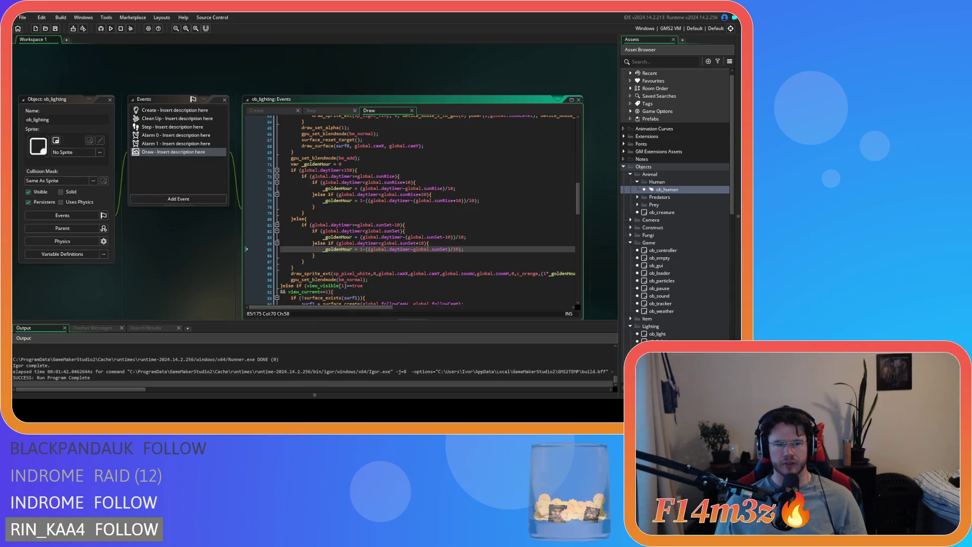
pyautogui.click(359, 248)
pyautogui.scroll(-1, 444, 254)
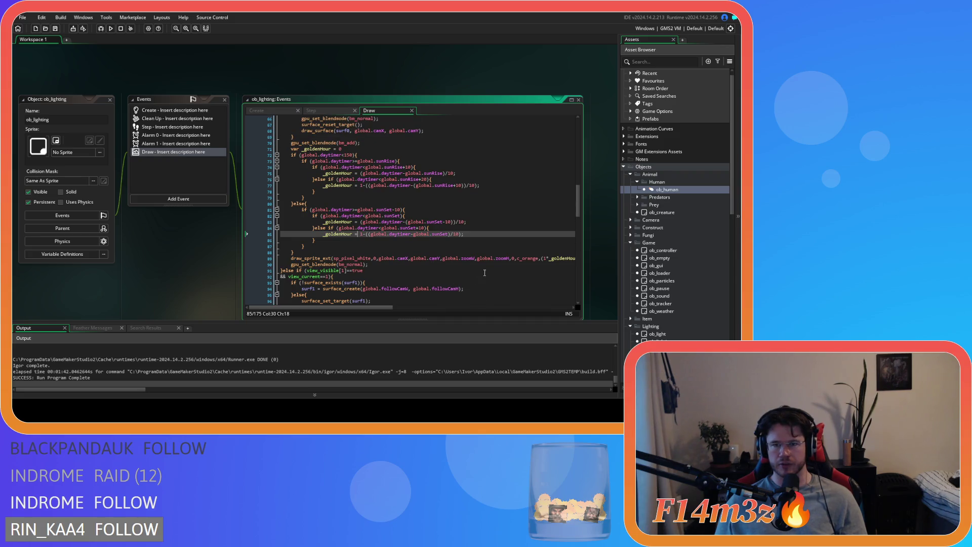
pyautogui.moveTo(375, 307); pyautogui.dragTo(440, 309)
# Step: Select the 1 strength factor in the c_orange draw_sprite_ext alpha term
pyautogui.doubleClick(397, 259)
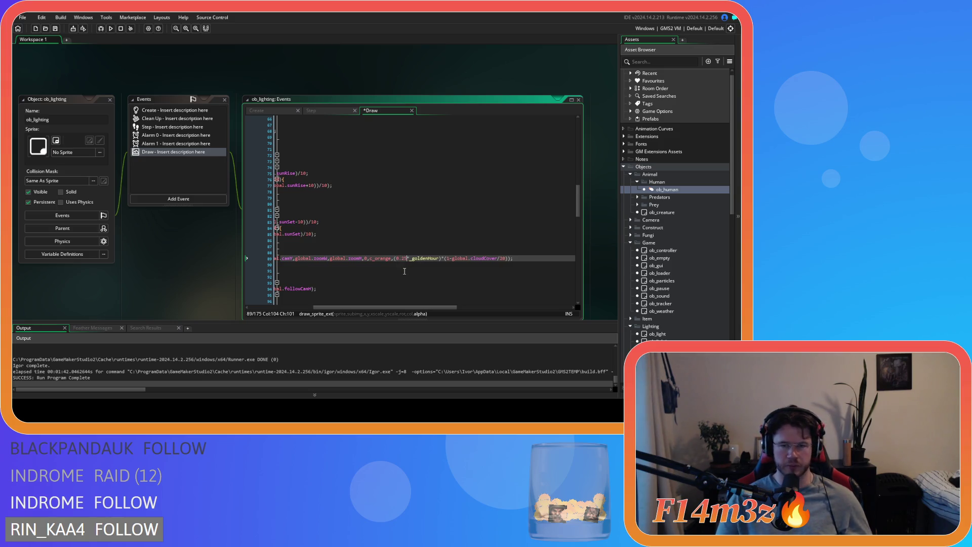
pyautogui.moveTo(405, 307); pyautogui.dragTo(350, 284)
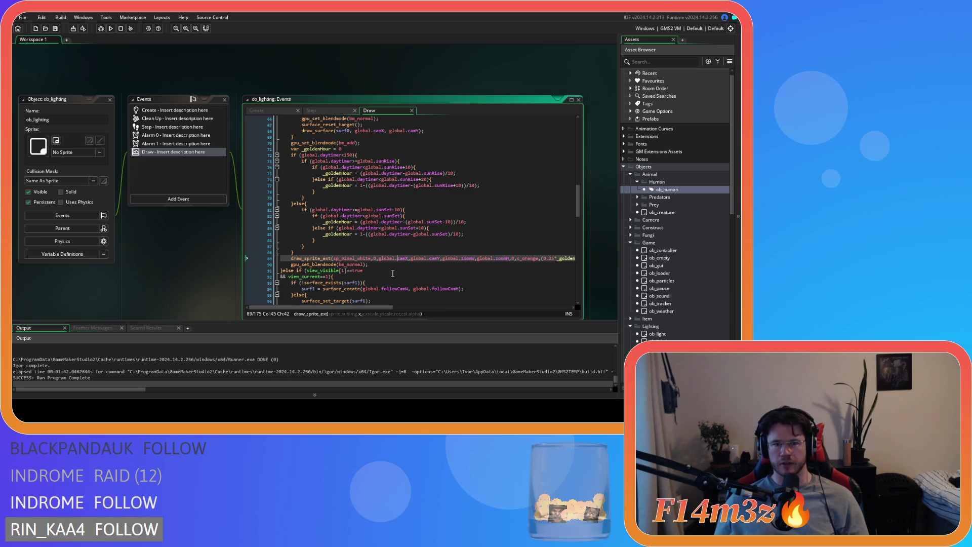
pyautogui.moveTo(363, 307); pyautogui.dragTo(418, 272)
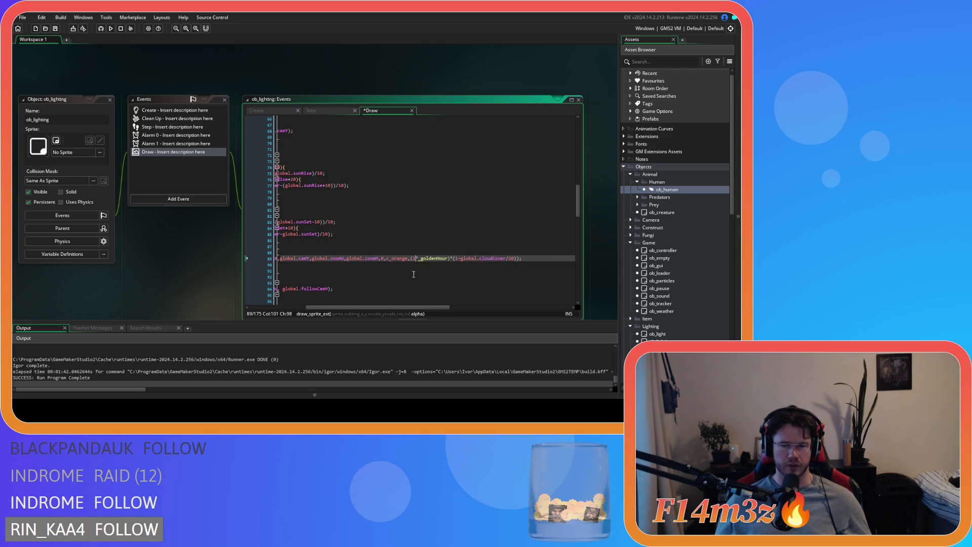
pyautogui.moveTo(398, 308); pyautogui.dragTo(344, 309)
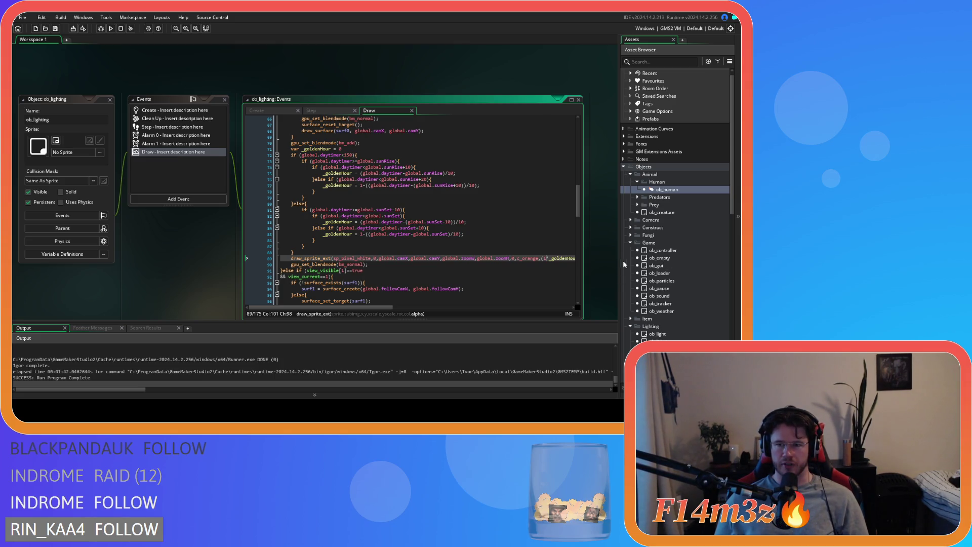
# Step: Open the ob_gui object's Draw GUI event code
pyautogui.doubleClick(656, 265)
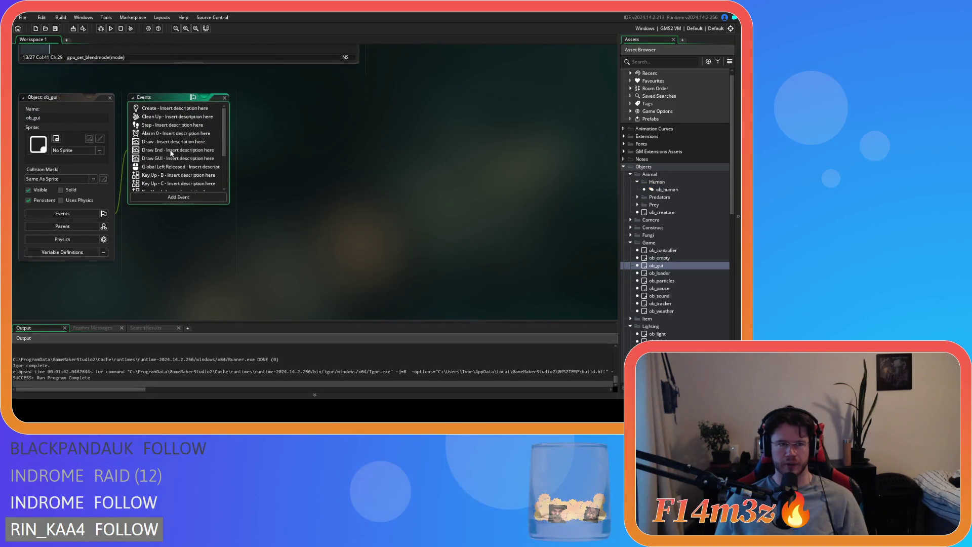
pyautogui.doubleClick(167, 159)
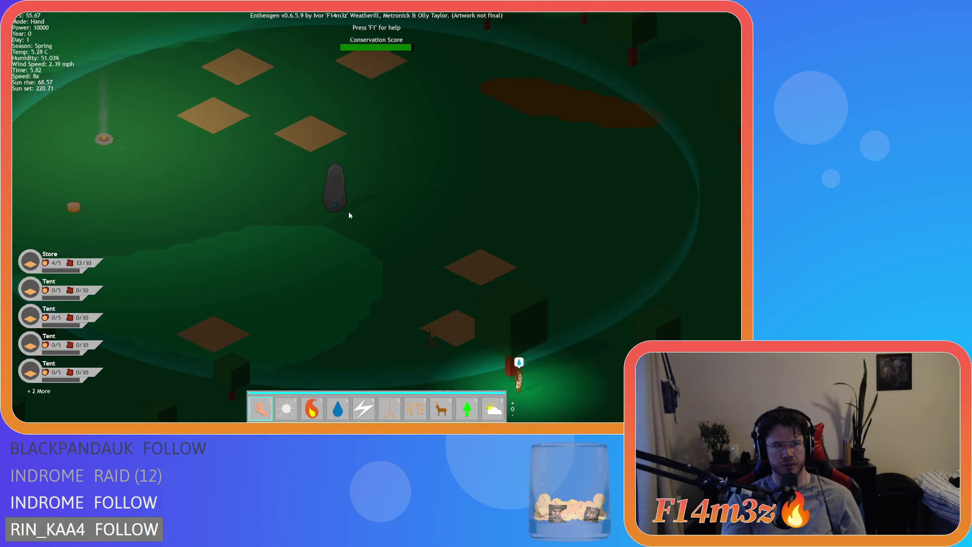
# Step: Pan the map view to centre on the villagers
pyautogui.press('w')
pyautogui.press('d')
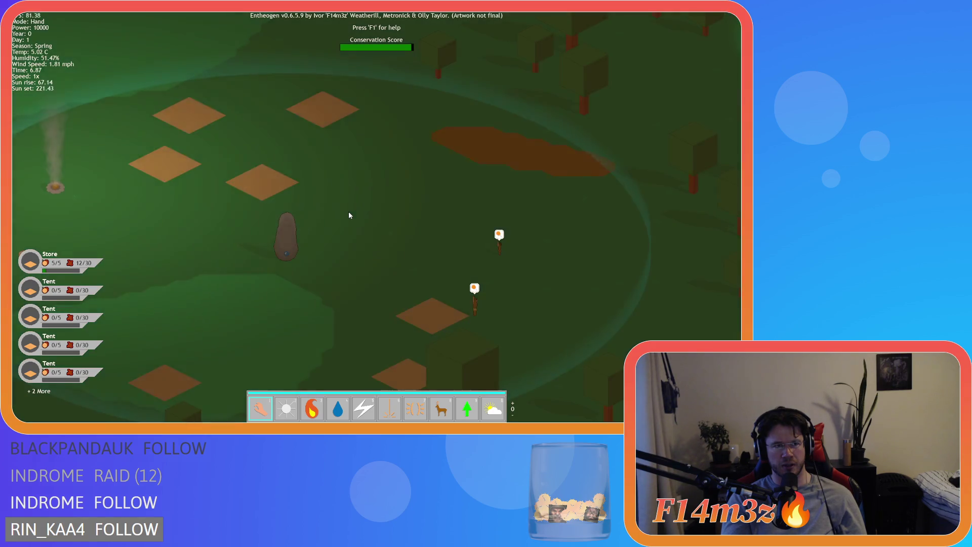
pyautogui.press('d')
pyautogui.press('s')
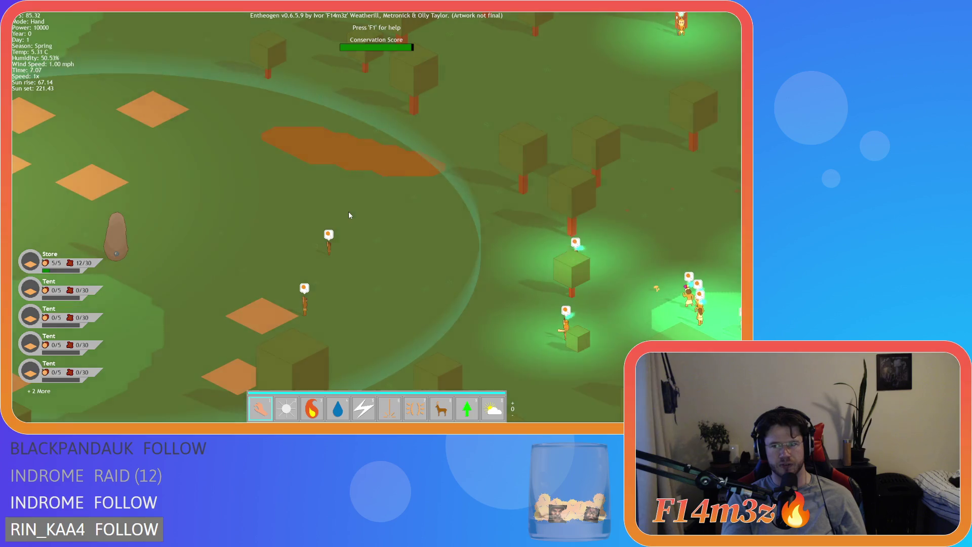
pyautogui.press('a')
pyautogui.press('w')
pyautogui.press('d')
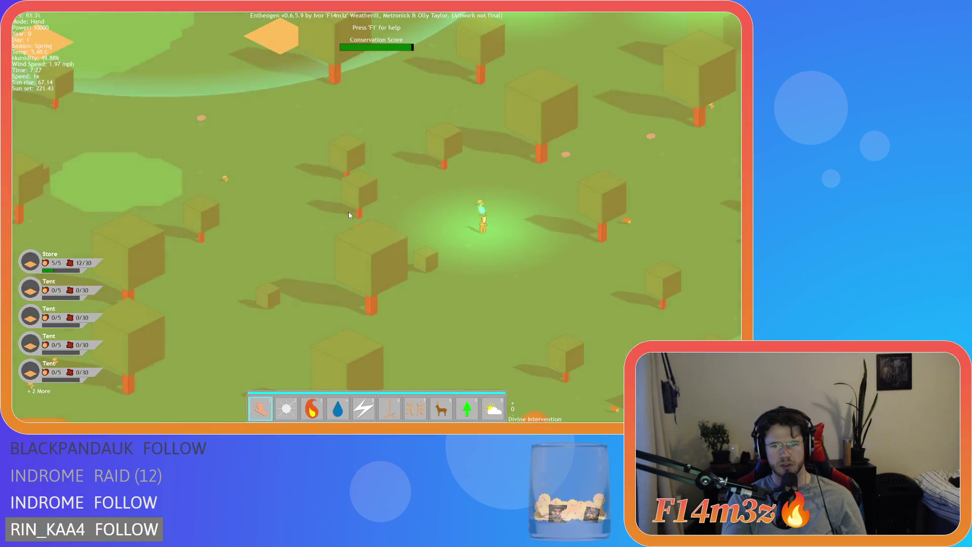
pyautogui.press('w')
pyautogui.press('d')
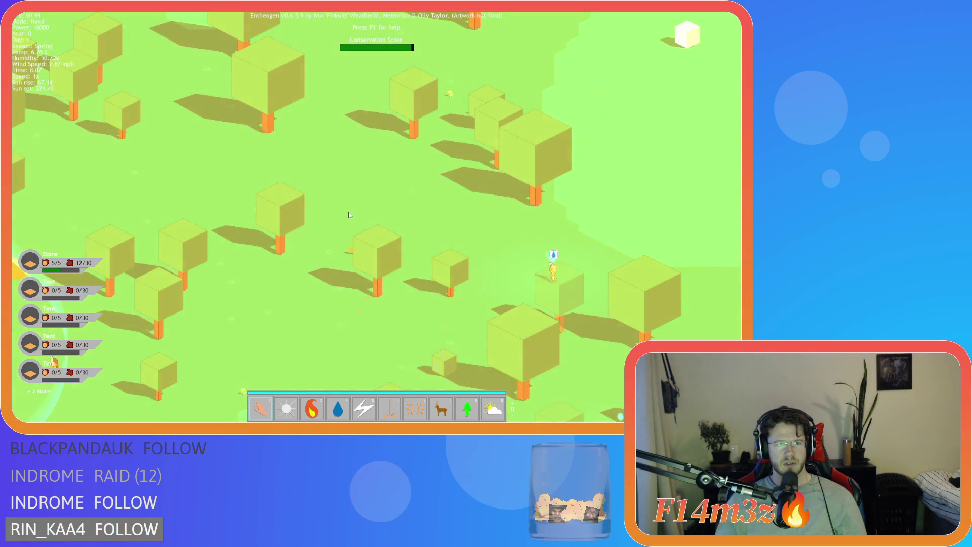
# Step: Run the day-night cycle at 8x, briefly drop to 1x, then bring up the quit prompt
pyautogui.press('a')
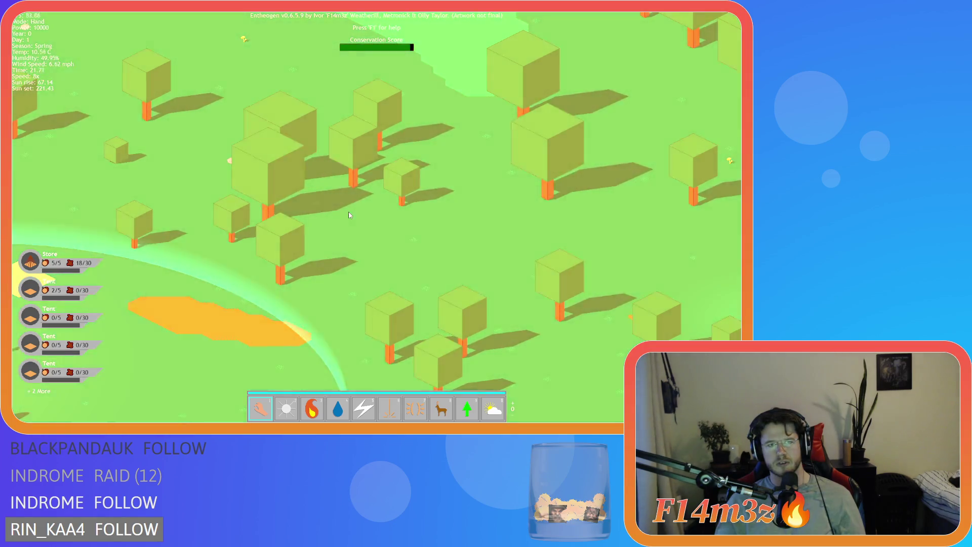
pyautogui.press('-')
pyautogui.press('-')
pyautogui.press('-')
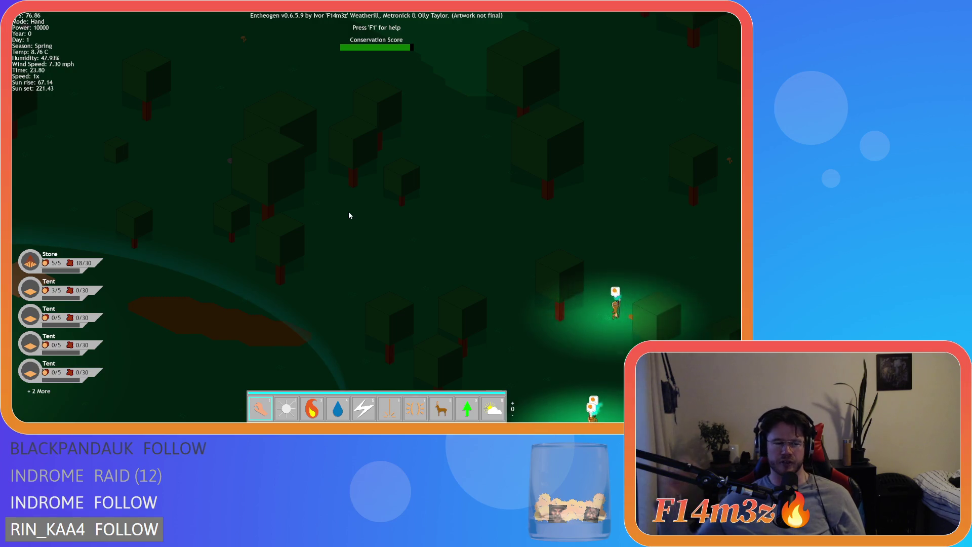
pyautogui.press('+')
pyautogui.press('+')
pyautogui.press('+')
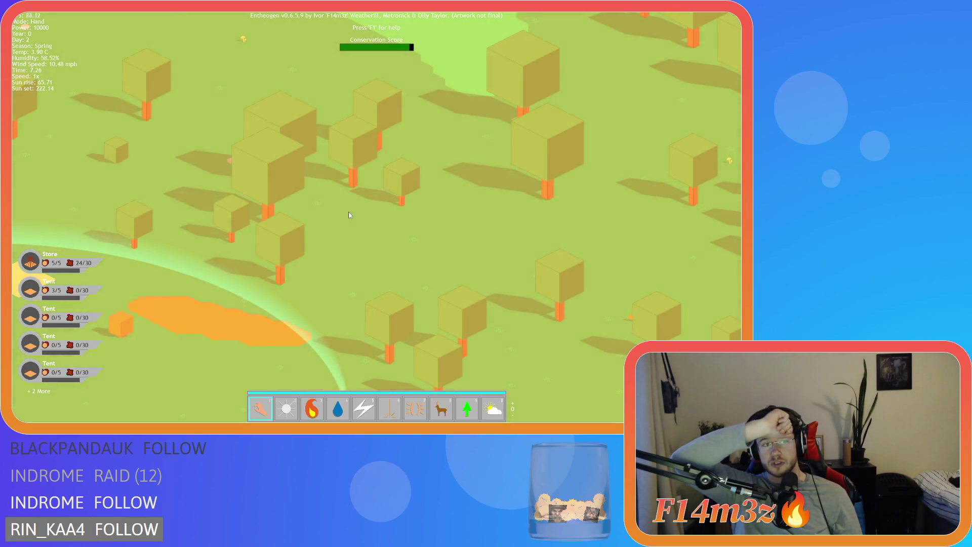
pyautogui.press('Escape')
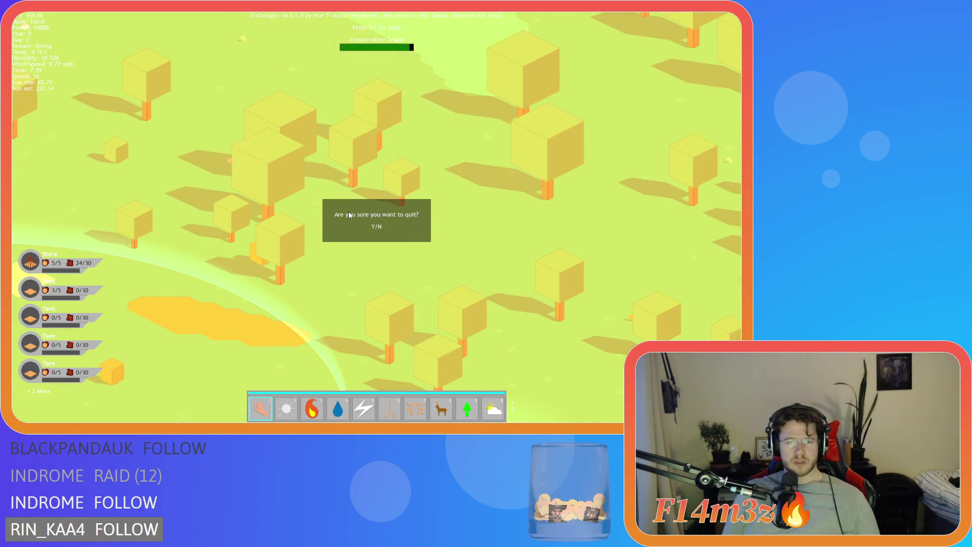
# Step: Quit the game and find the sunRise+10 golden-hour condition in ob_lighting's Draw event
pyautogui.press('y')
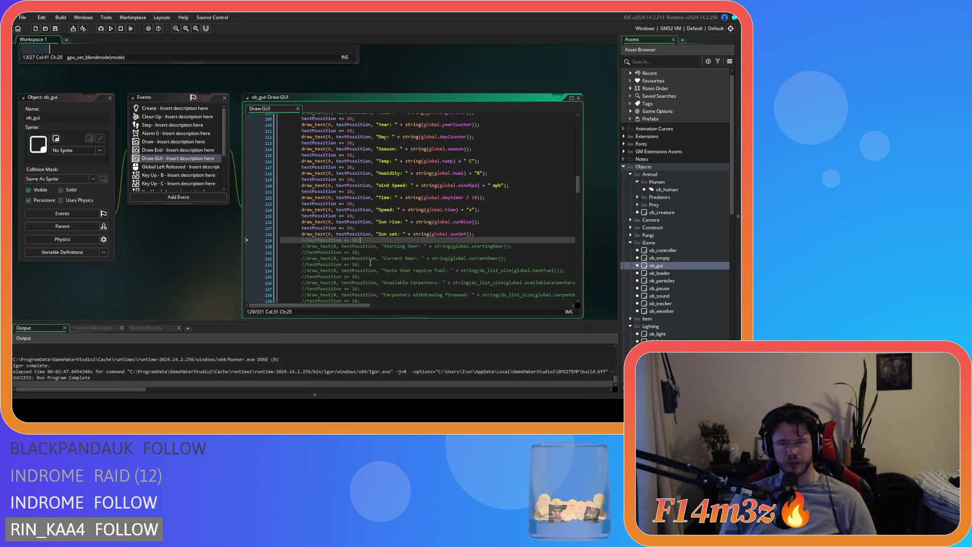
pyautogui.scroll(-10, 396, 262)
pyautogui.scroll(-10, 180, 259)
pyautogui.scroll(2, 405, 202)
pyautogui.click(459, 181)
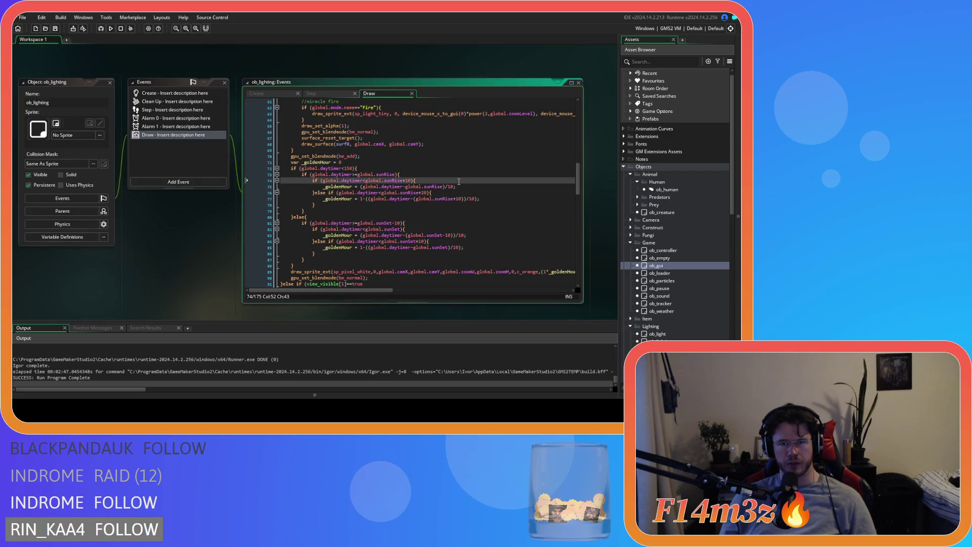
pyautogui.click(421, 173)
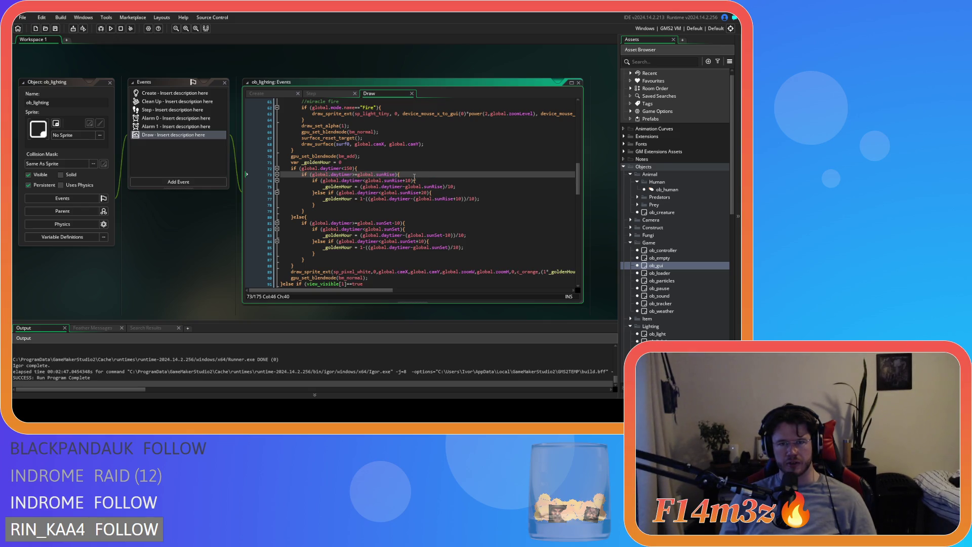
pyautogui.press('Down')
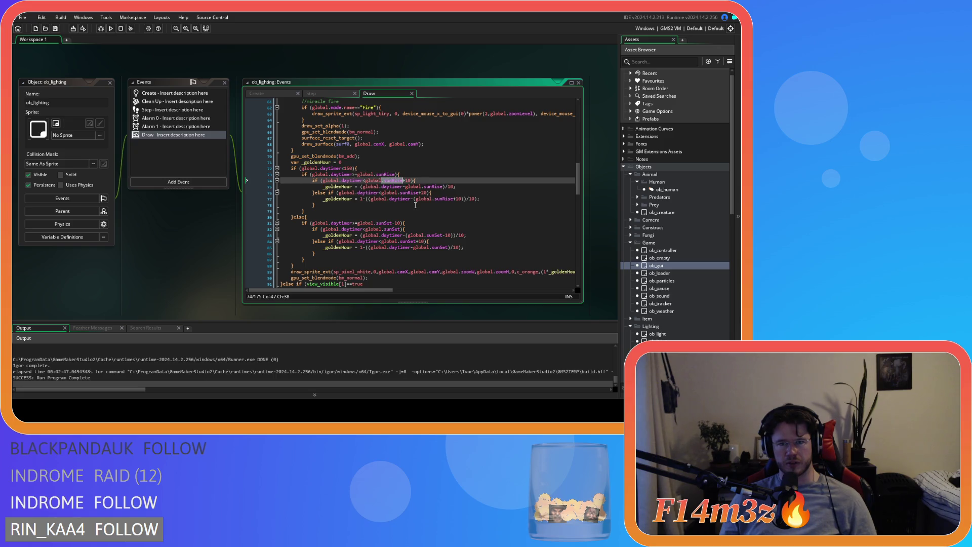
# Step: Add a closing parenthesis to the sunrise golden-hour formula and revise the fade-out condition
pyautogui.click(388, 186)
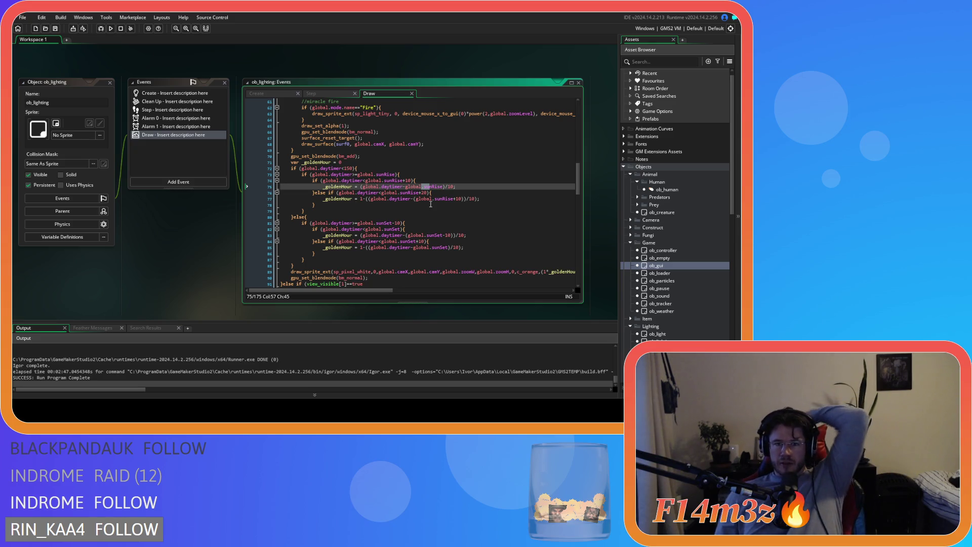
pyautogui.moveTo(409, 186)
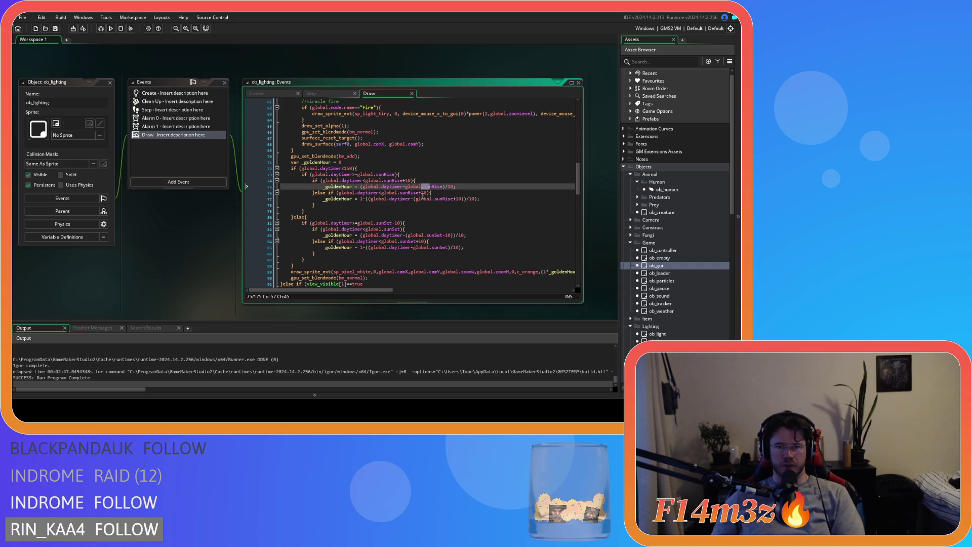
pyautogui.write(')')
pyautogui.click(449, 195)
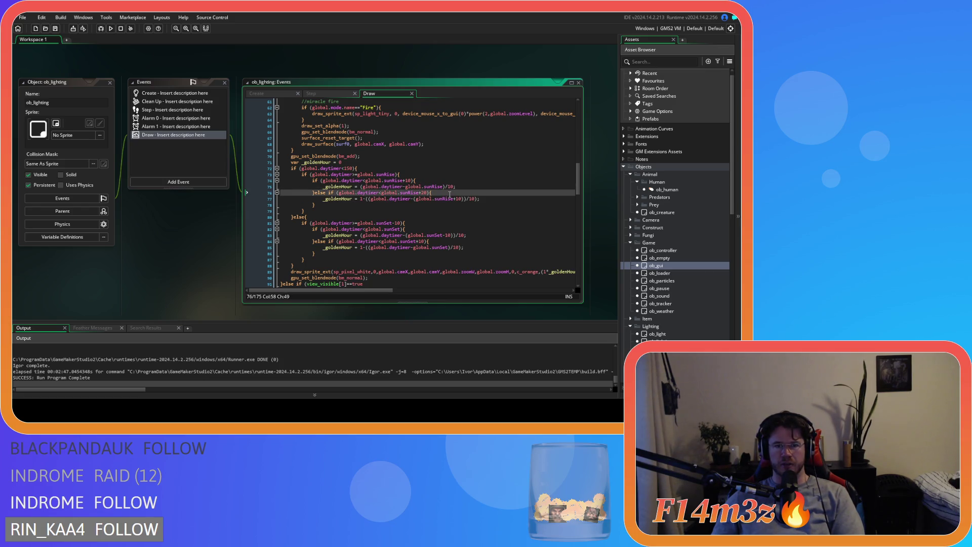
pyautogui.click(448, 182)
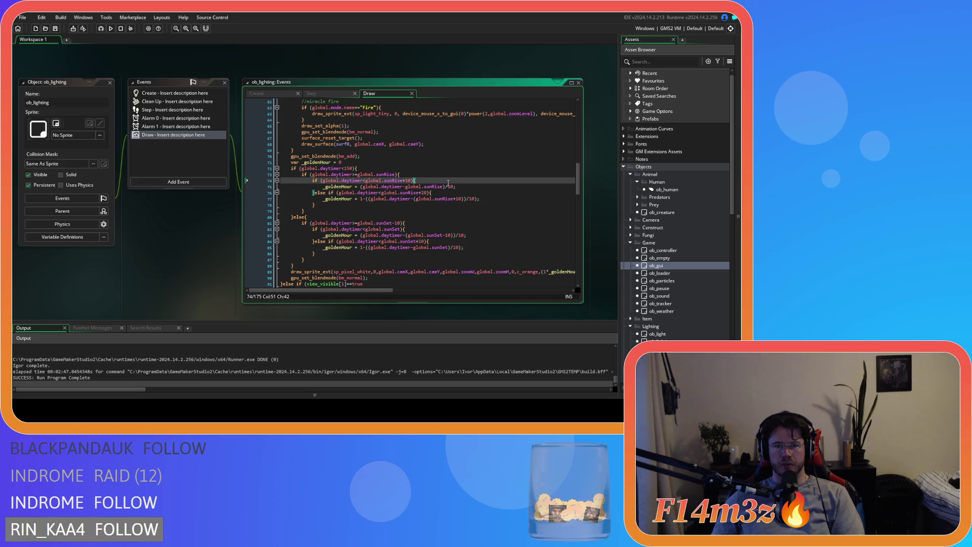
pyautogui.click(434, 192)
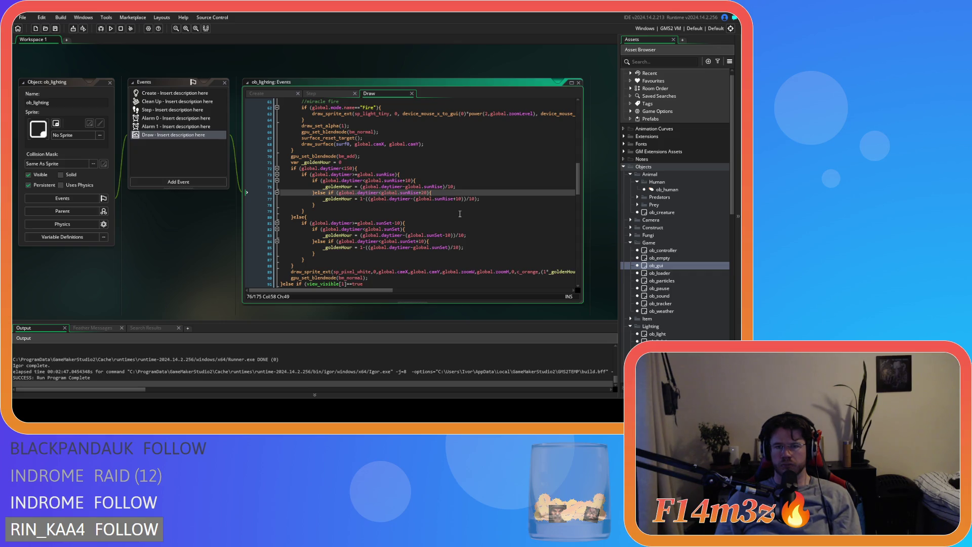
pyautogui.click(367, 199)
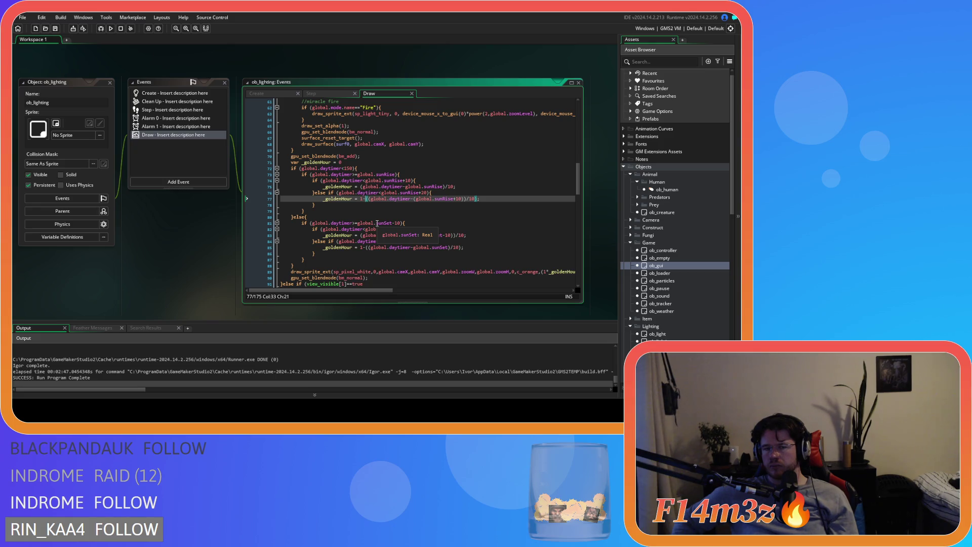
# Step: Build and run Entheogen with the edited golden-hour code, then switch to the game
pyautogui.press('Up')
pyautogui.press('Up')
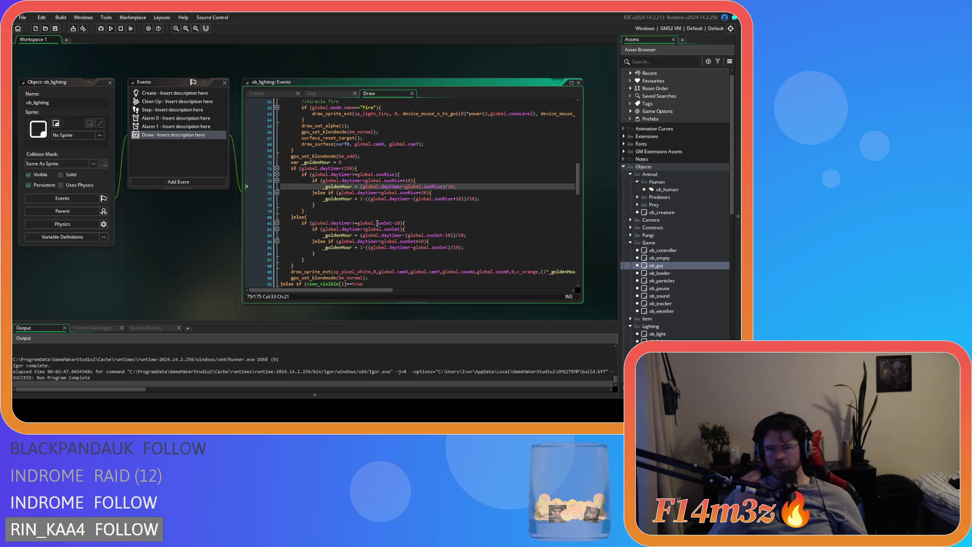
pyautogui.press('F5')
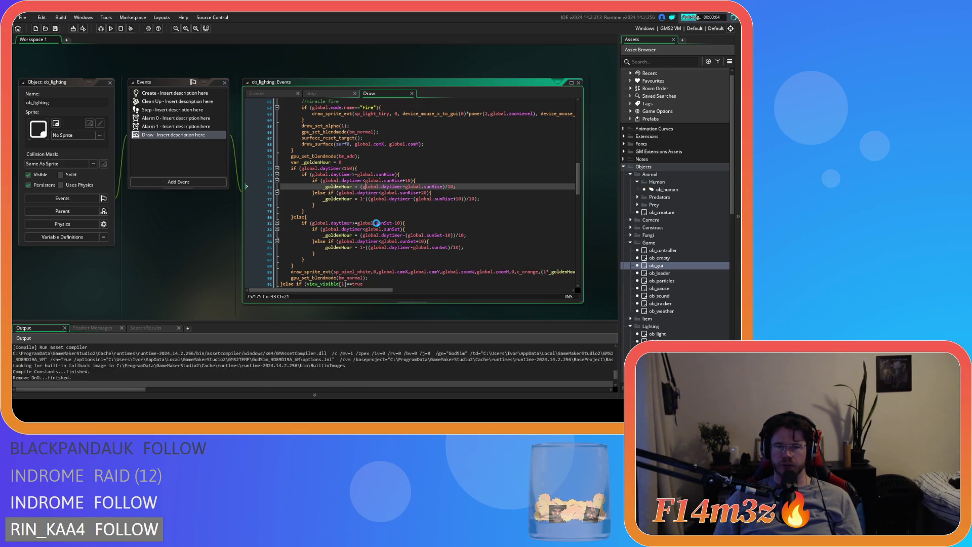
pyautogui.click(390, 216)
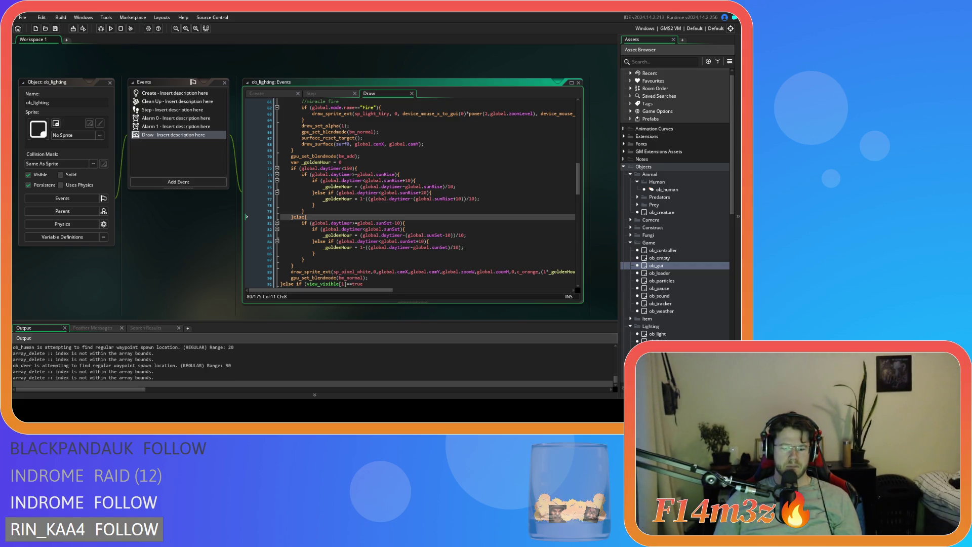
pyautogui.hotkey('alt', 'Tab')
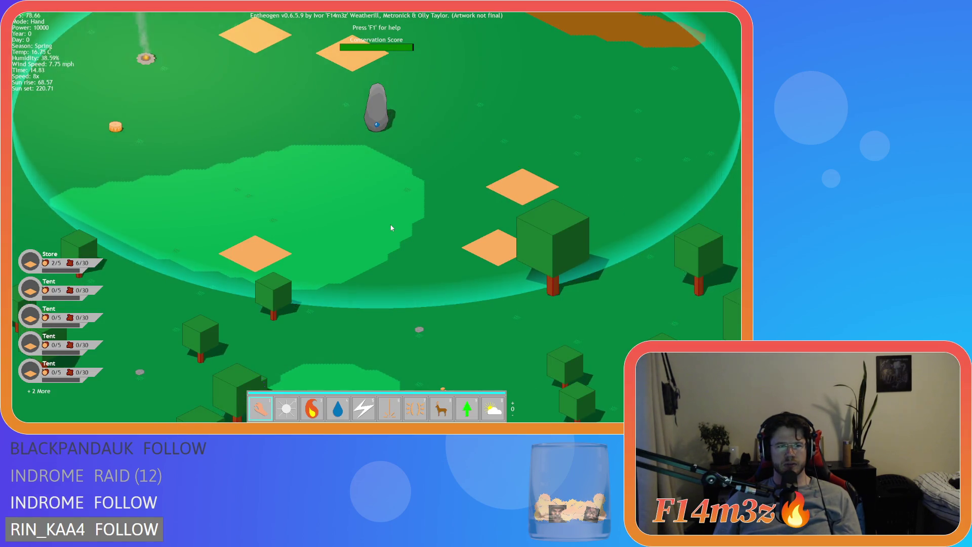
# Step: Pan over the villagers, forest and lake as the day passes into night and morning
pyautogui.press('w')
pyautogui.press('d')
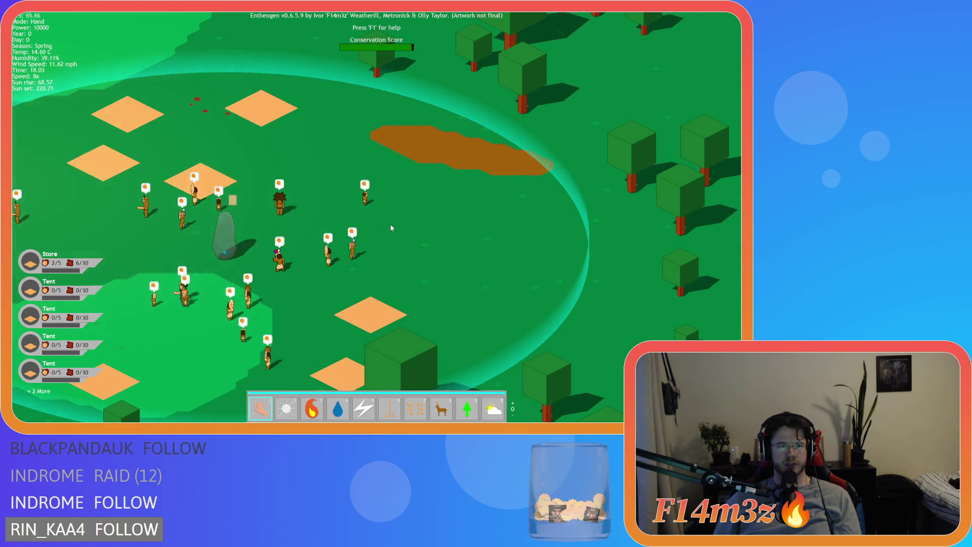
pyautogui.press('w')
pyautogui.press('d')
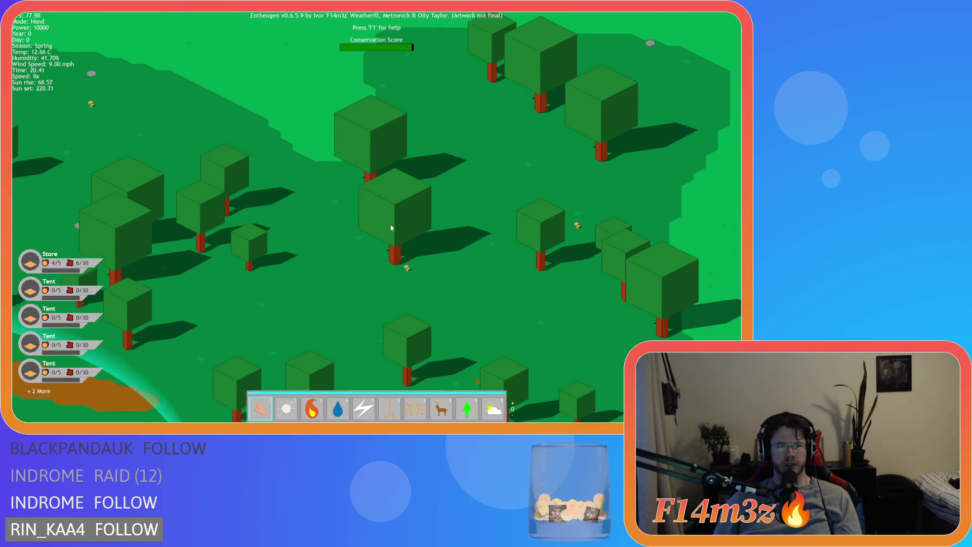
pyautogui.press('s')
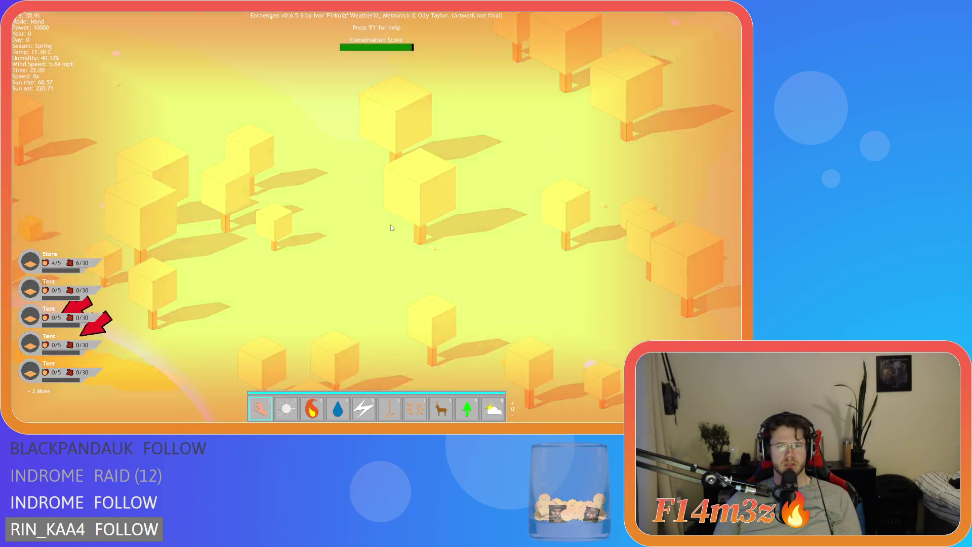
pyautogui.press('d')
pyautogui.press('w')
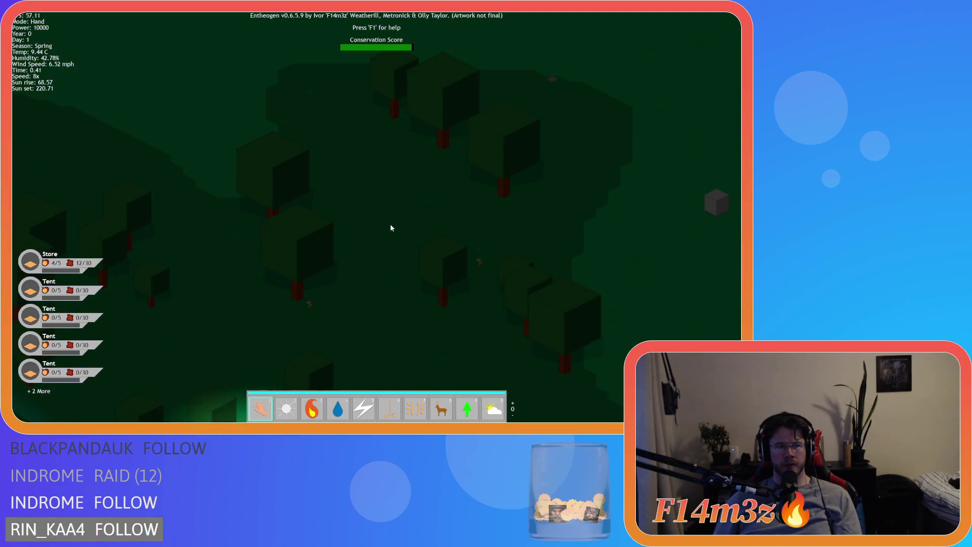
pyautogui.press('a')
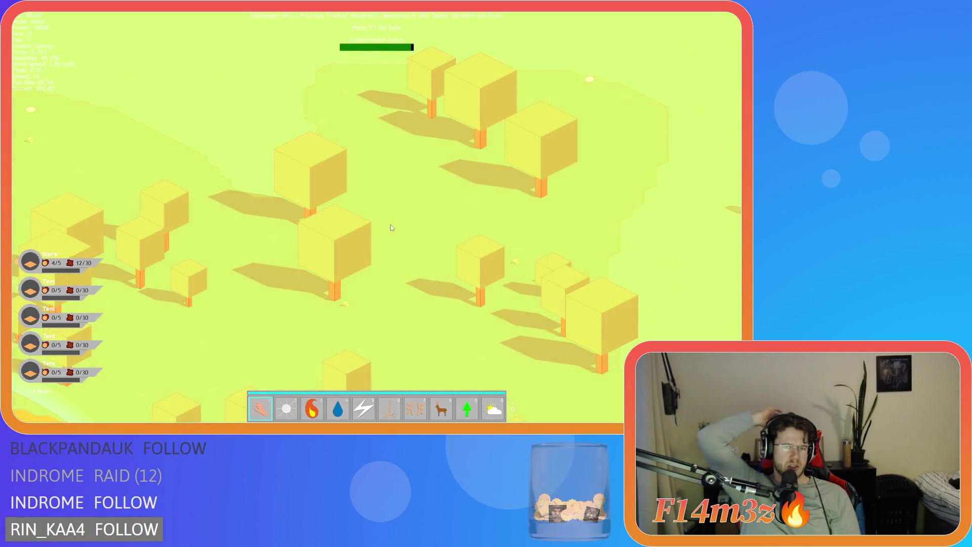
pyautogui.press('s')
pyautogui.press('s')
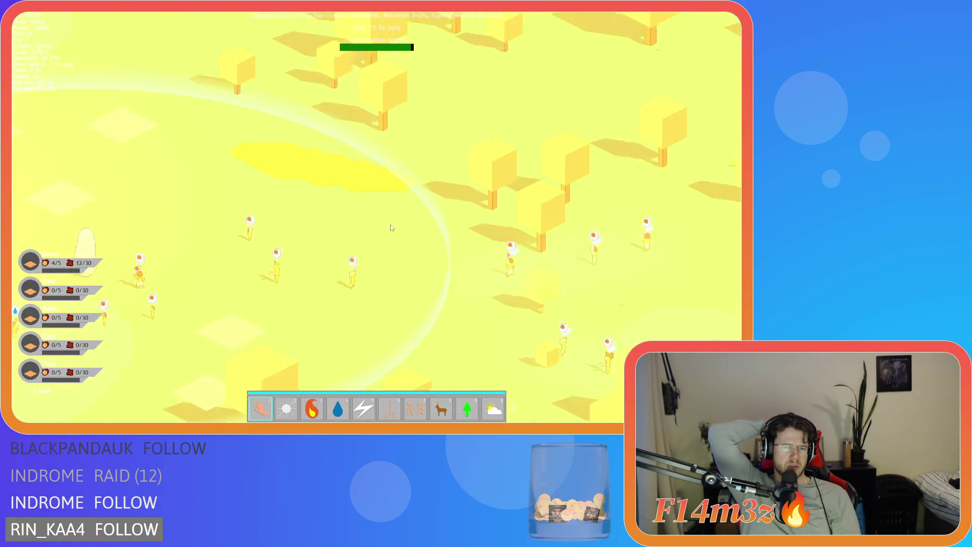
pyautogui.press('s')
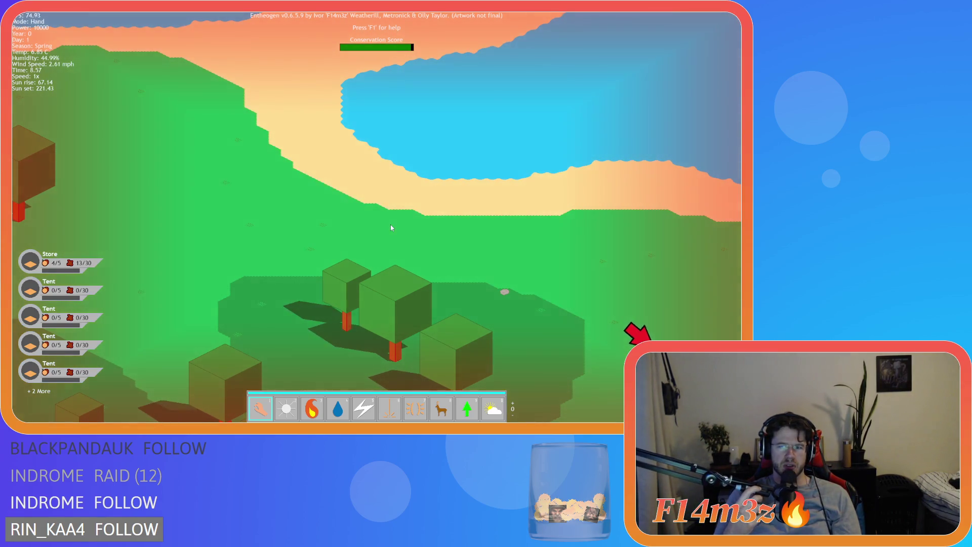
pyautogui.press('s')
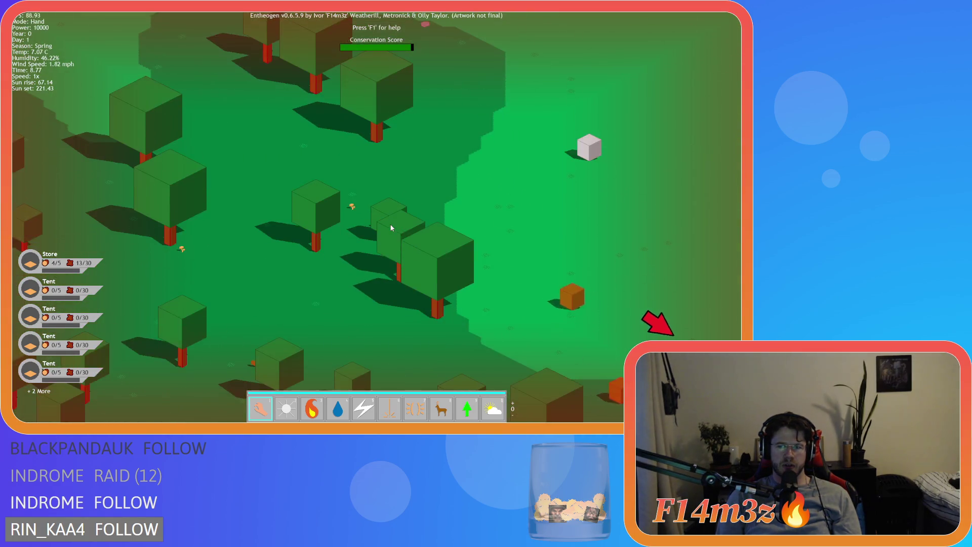
# Step: Quit to the title screen, close the game, and return to the sunrise golden-hour formula
pyautogui.press('Escape')
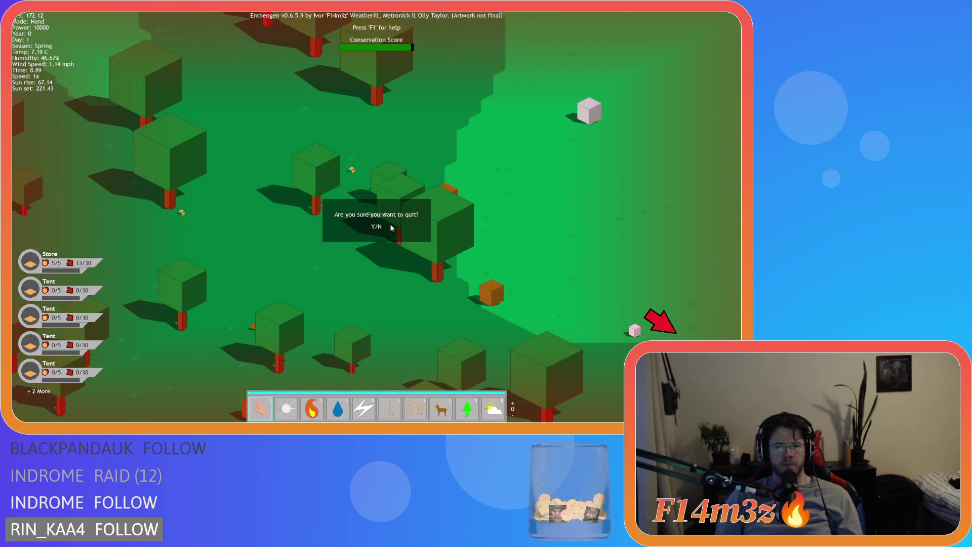
pyautogui.click(391, 227)
pyautogui.hotkey('alt', 'F4')
pyautogui.click(408, 229)
pyautogui.click(445, 187)
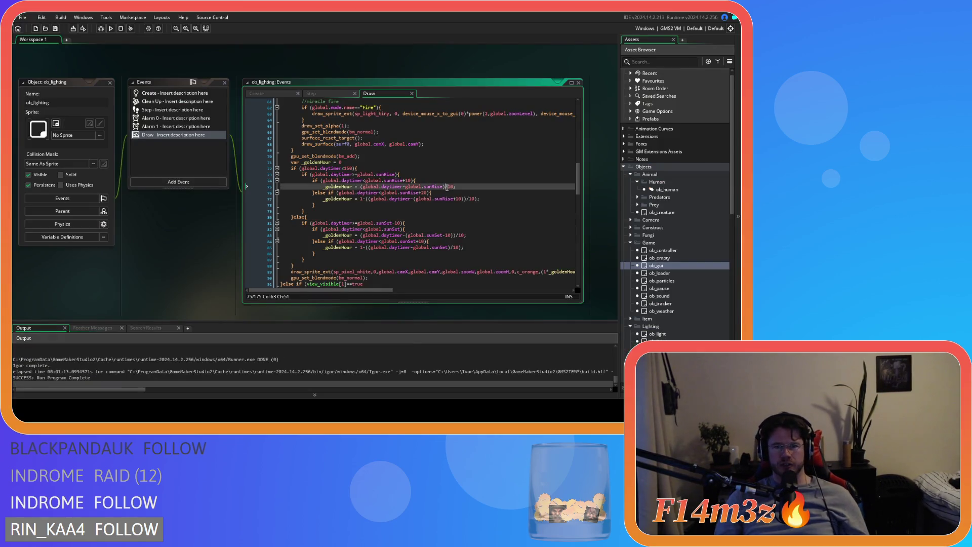
# Step: Change the c_orange draw_sprite_ext alpha multiplier from 1 to 0.25 and rerun the game
pyautogui.moveTo(325, 186); pyautogui.dragTo(430, 187)
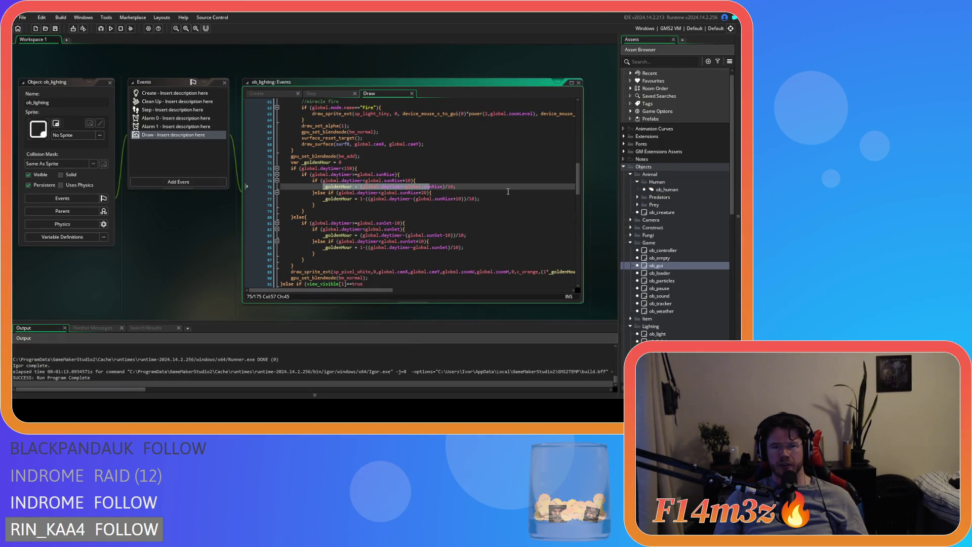
pyautogui.scroll(-3, 508, 191)
pyautogui.scroll(2, 443, 222)
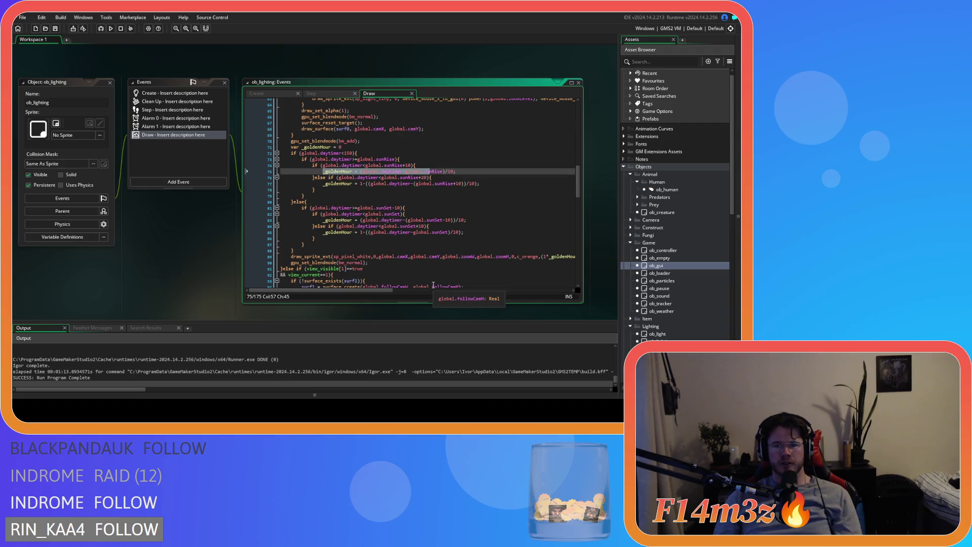
pyautogui.click(545, 256)
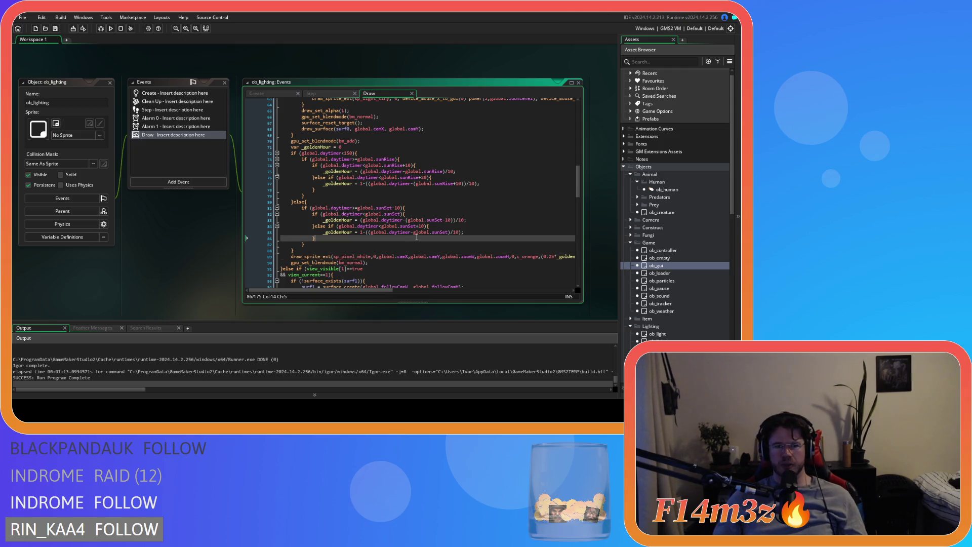
pyautogui.press('F5')
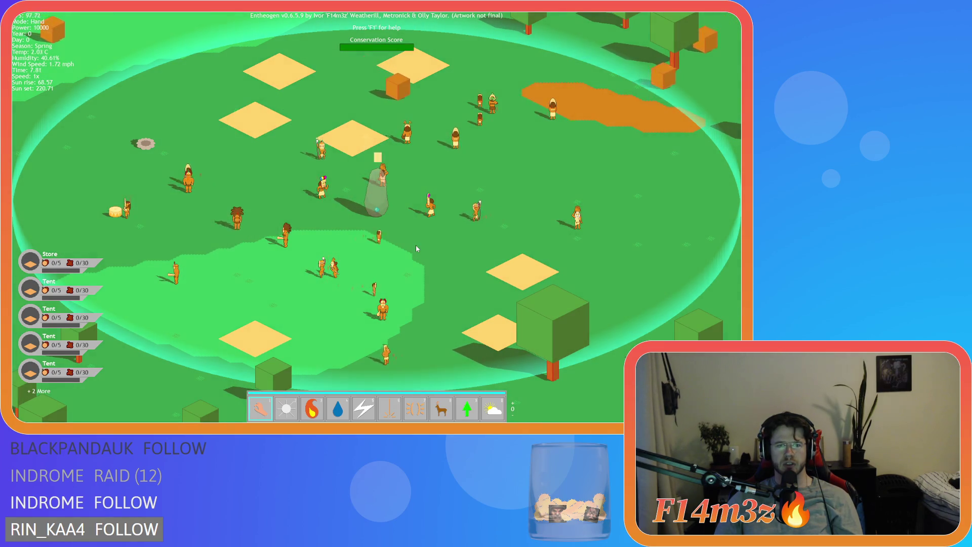
# Step: Centre on the standing stone and light the fire pit using the fire power
pyautogui.press('w')
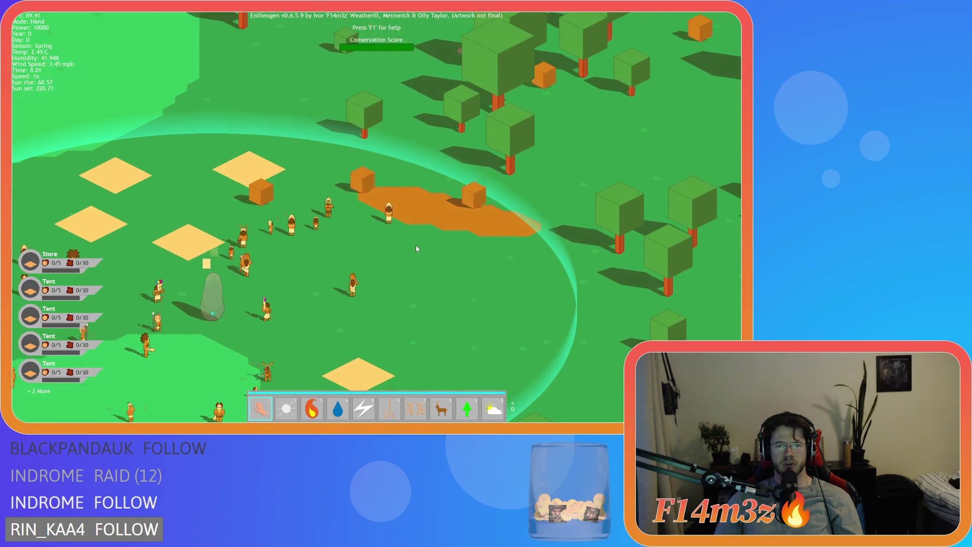
pyautogui.press('s')
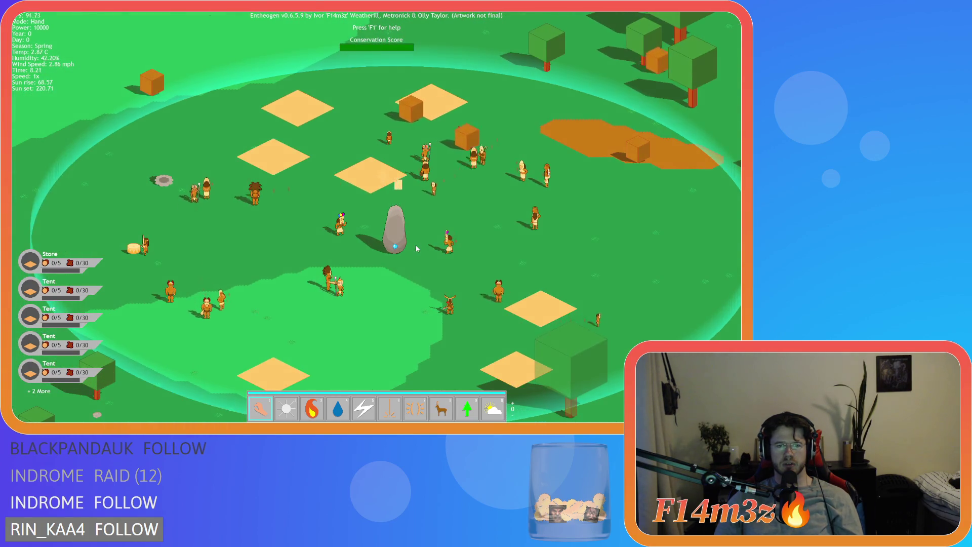
pyautogui.press('s')
pyautogui.press('3')
pyautogui.click(234, 156)
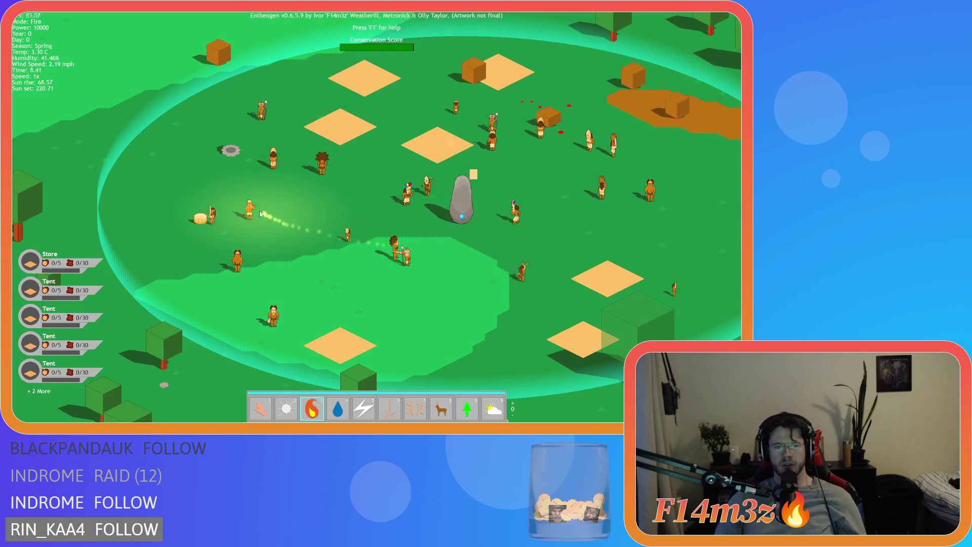
pyautogui.press('1')
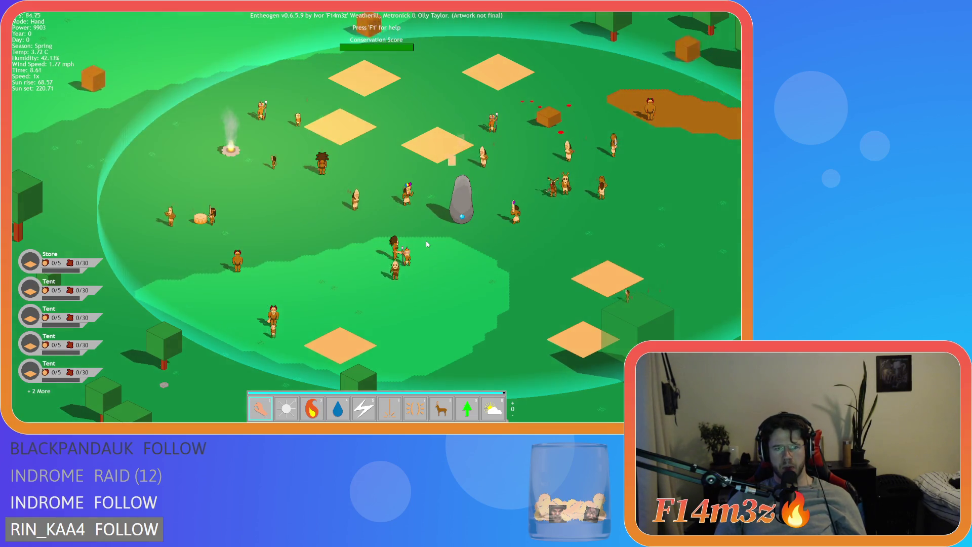
# Step: Pan around the village and over toward the fire pit
pyautogui.press('a')
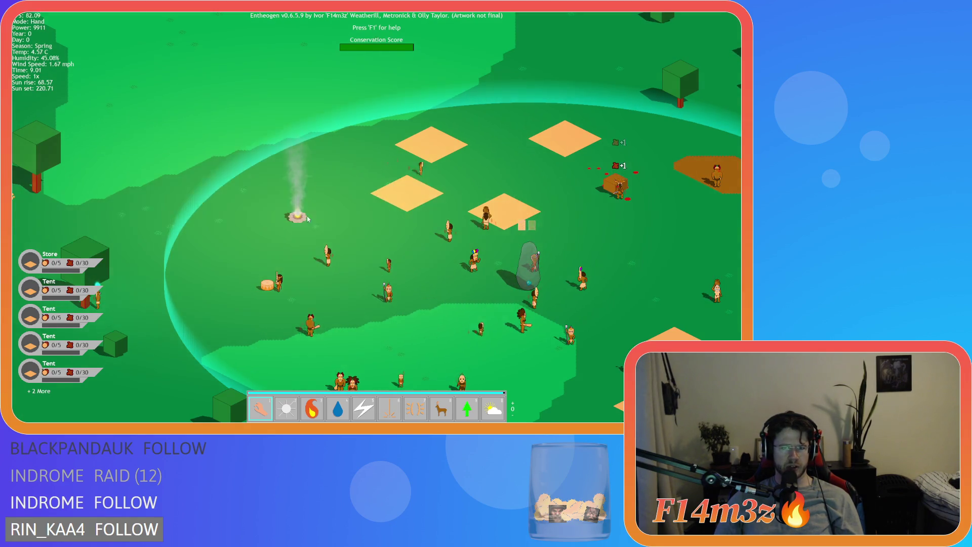
pyautogui.press('d')
pyautogui.press('s')
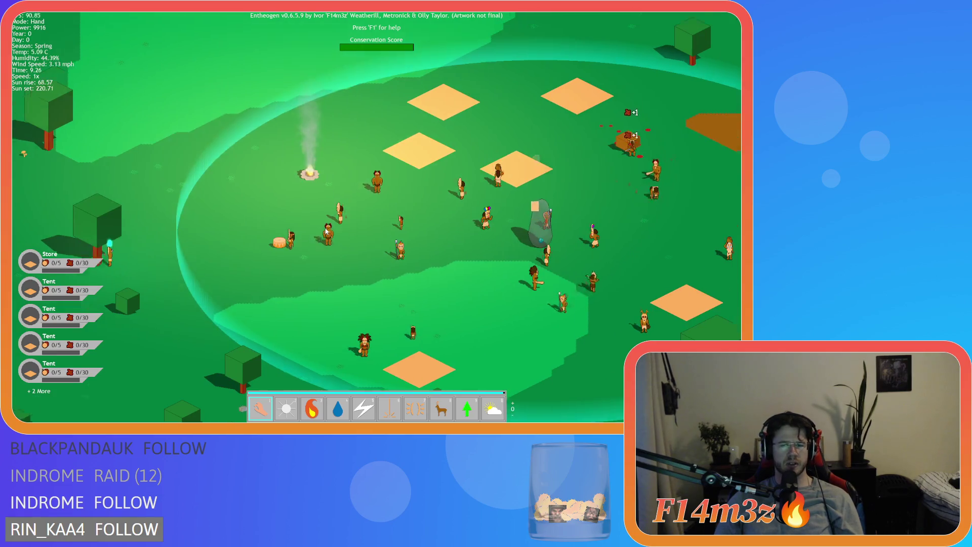
pyautogui.press('w')
pyautogui.press('d')
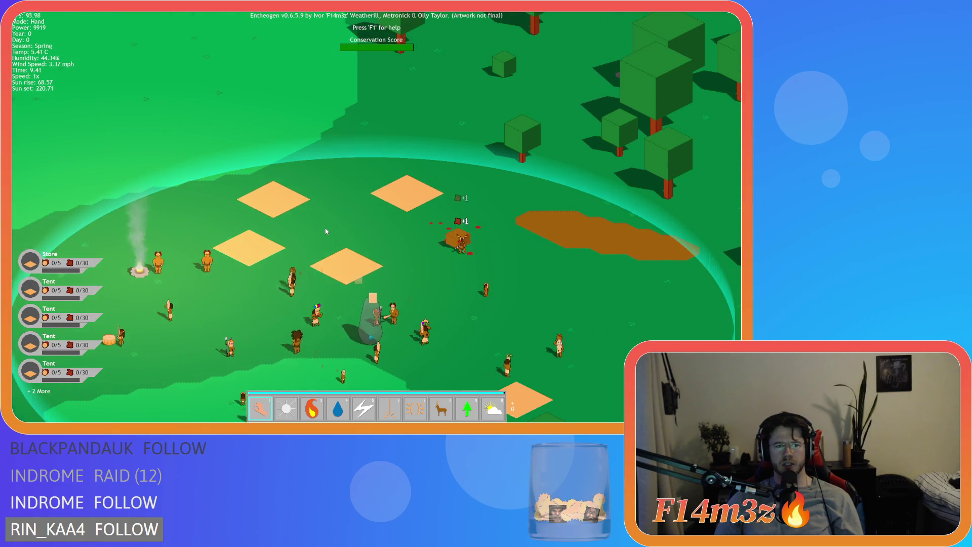
pyautogui.press('s')
pyautogui.press('a')
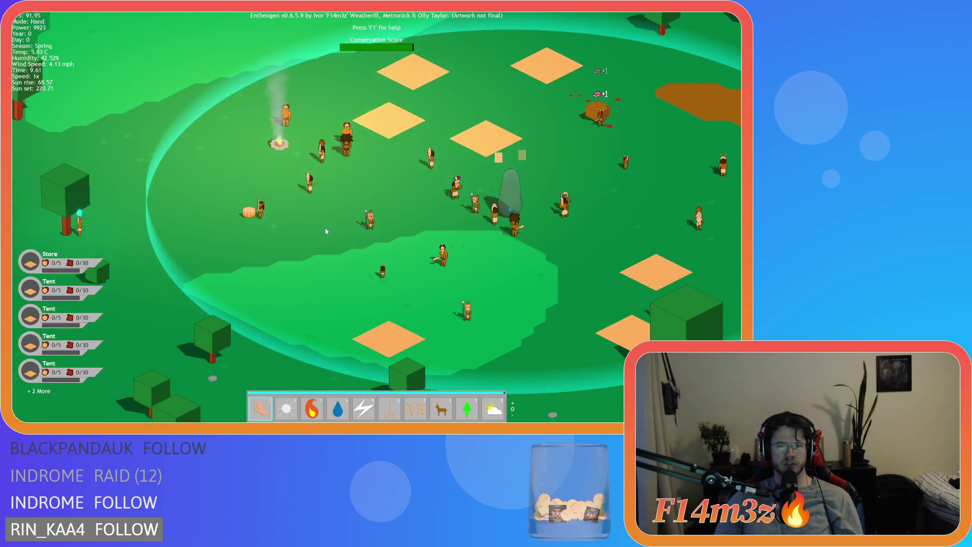
pyautogui.press('d')
pyautogui.press('w')
pyautogui.press('a')
pyautogui.press('s')
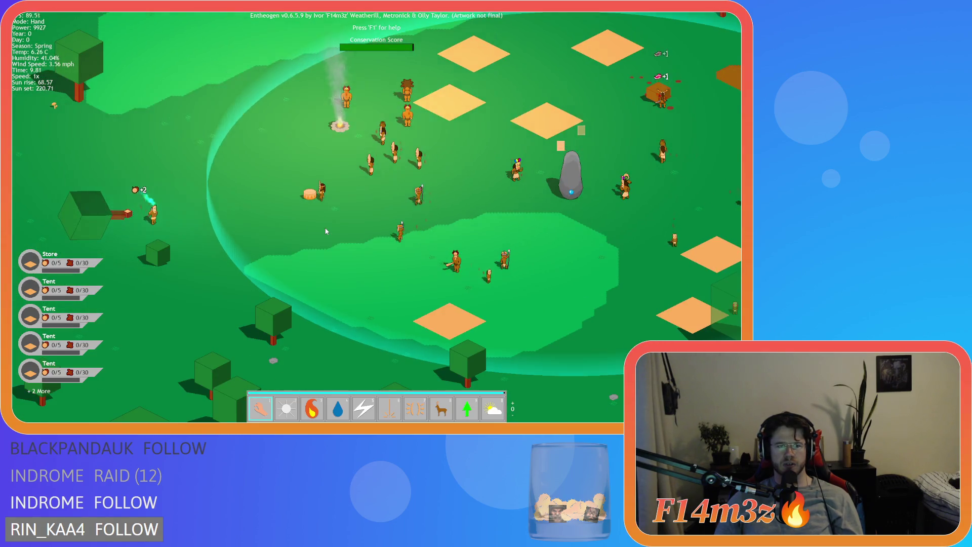
pyautogui.press('d')
pyautogui.press('w')
pyautogui.press('d')
pyautogui.press('s')
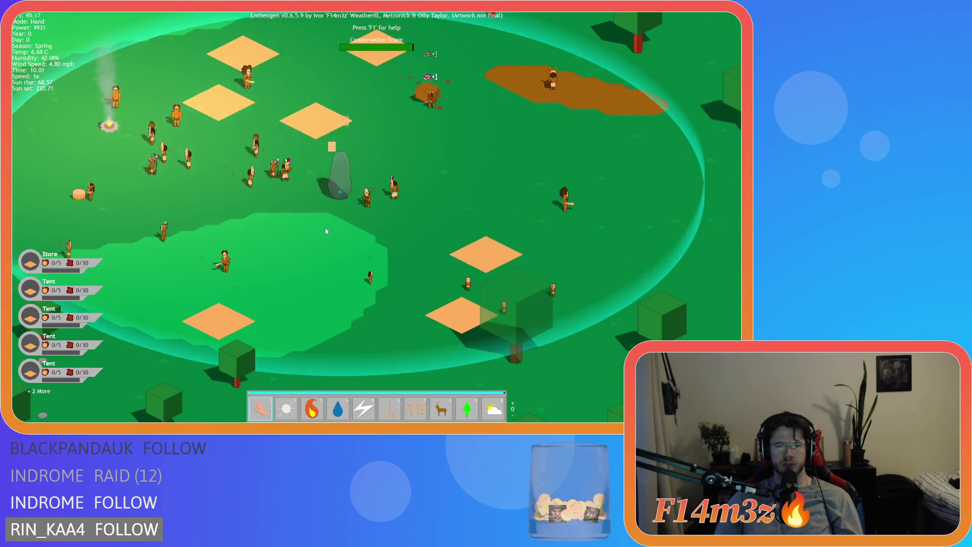
pyautogui.press('w')
pyautogui.press('a')
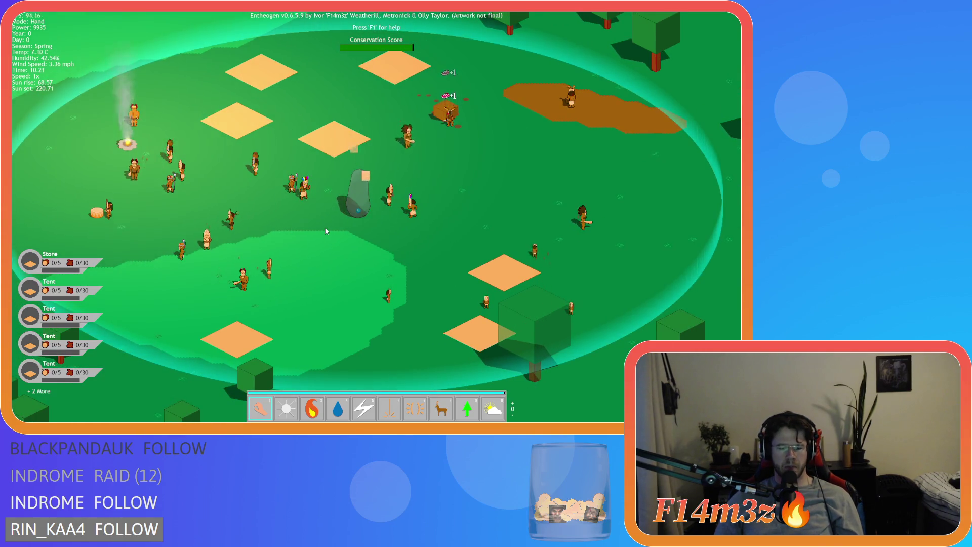
# Step: Run at 4x past the standing stone, return to 1x, and pan over the meadow to the water
pyautogui.press('+')
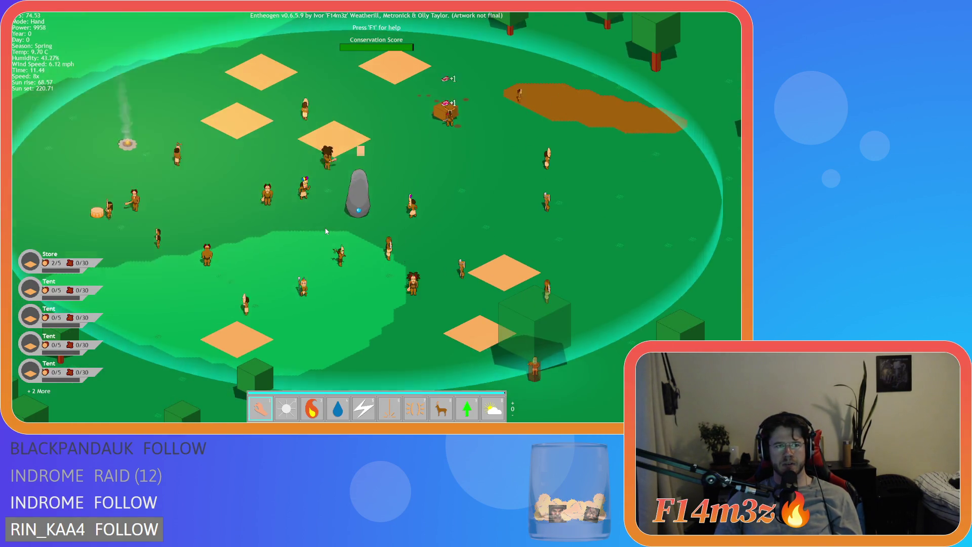
pyautogui.press('d')
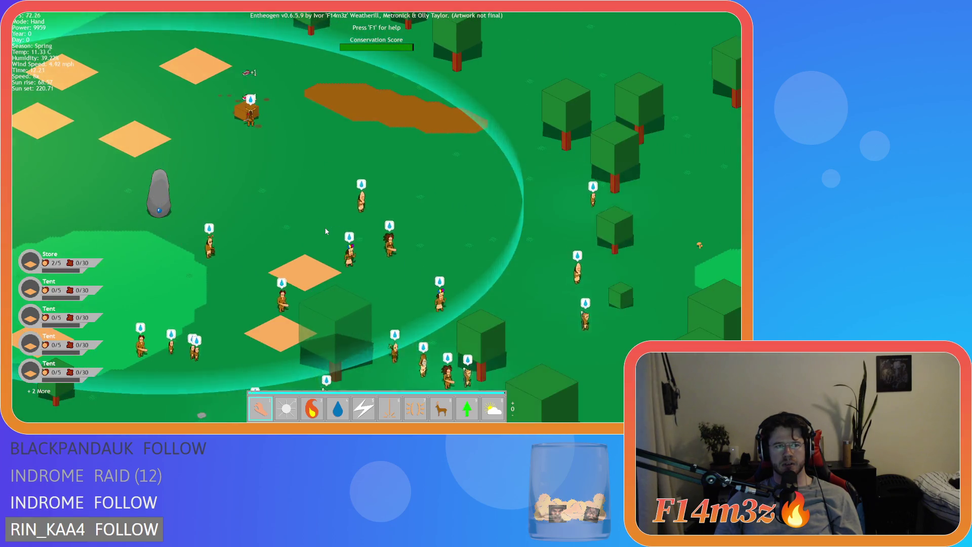
pyautogui.press('a')
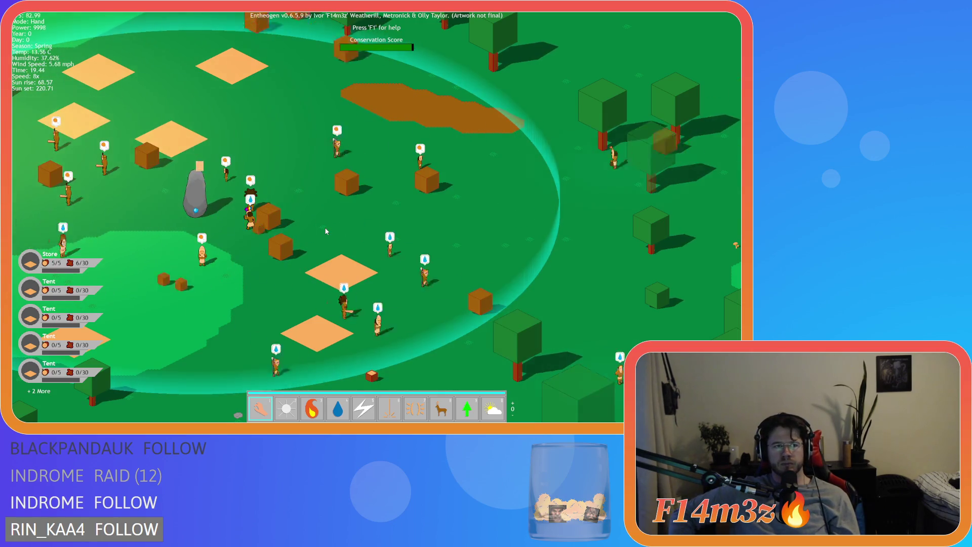
pyautogui.press('-')
pyautogui.press('-')
pyautogui.press('-')
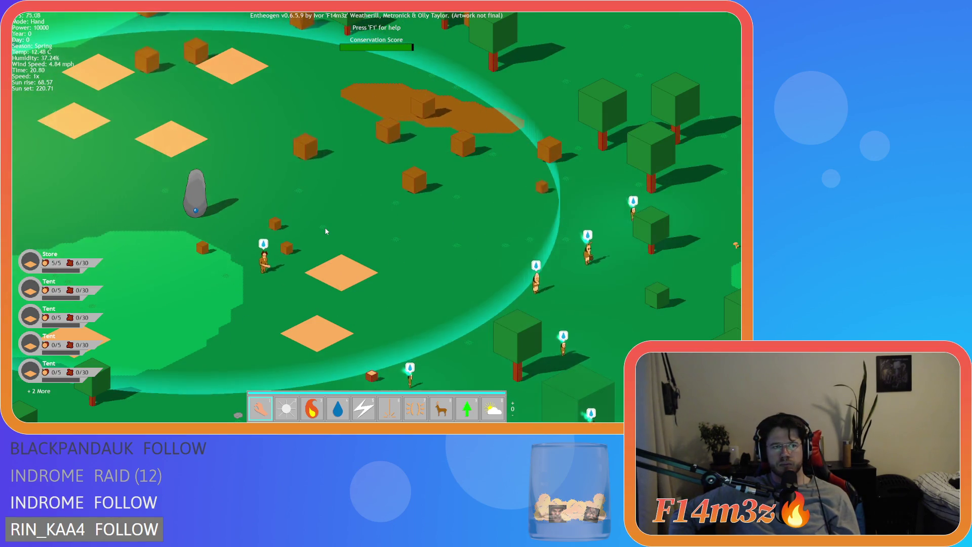
pyautogui.press('s')
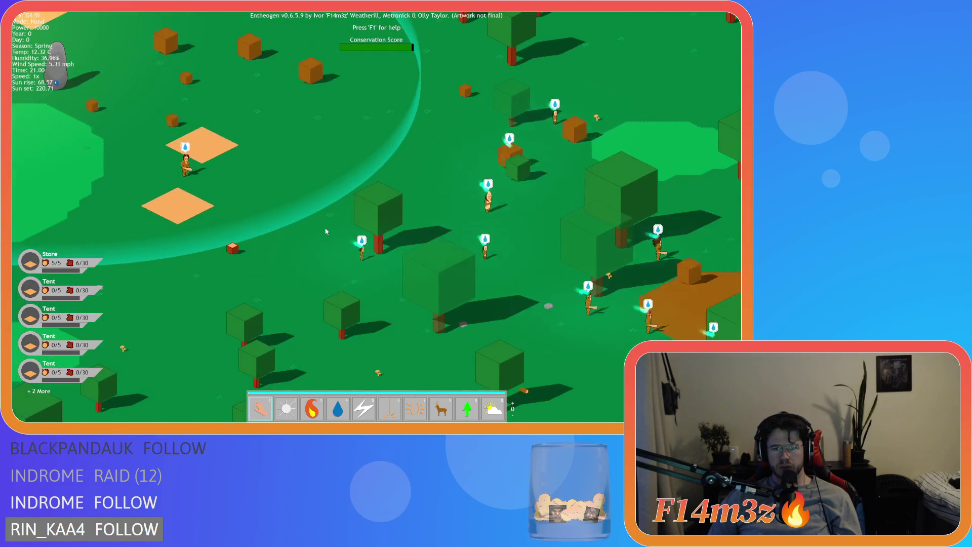
pyautogui.press('w')
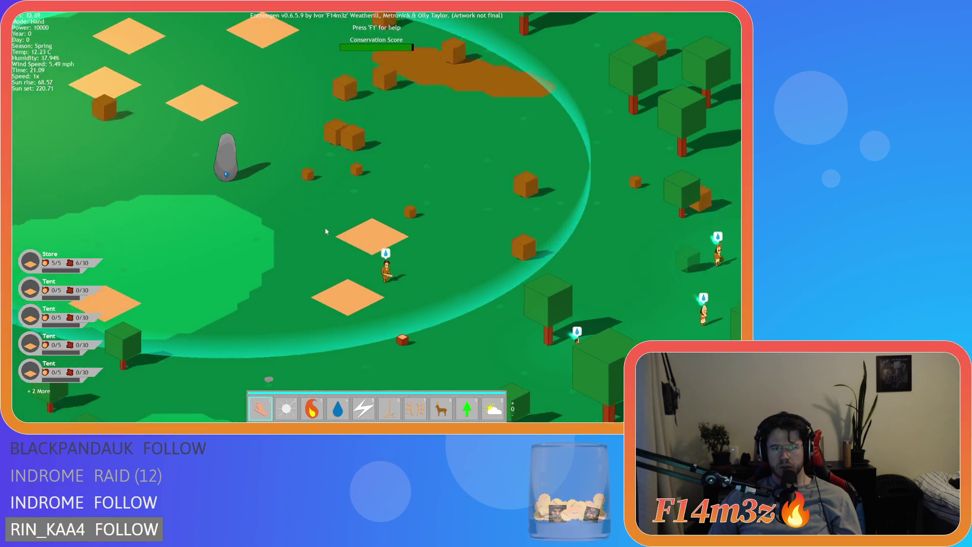
pyautogui.press('s')
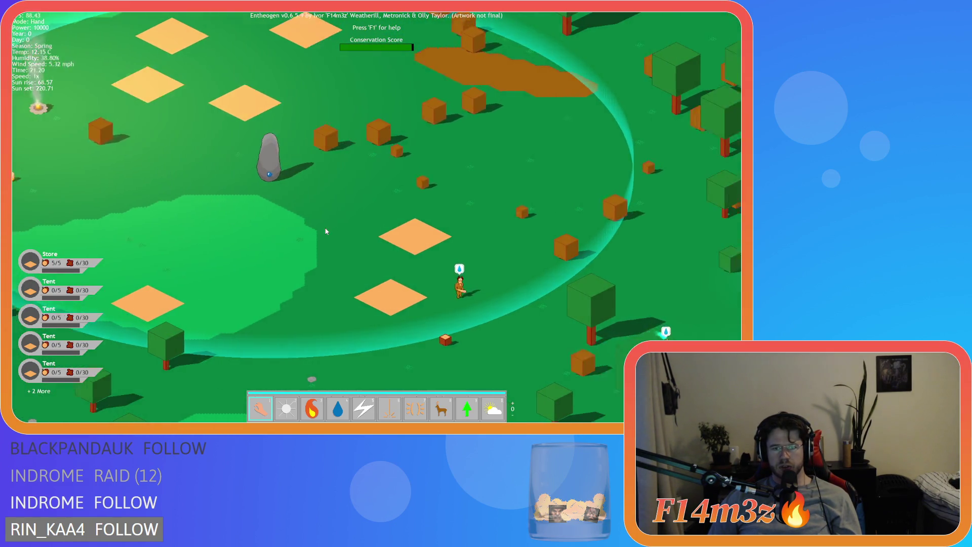
pyautogui.press('d')
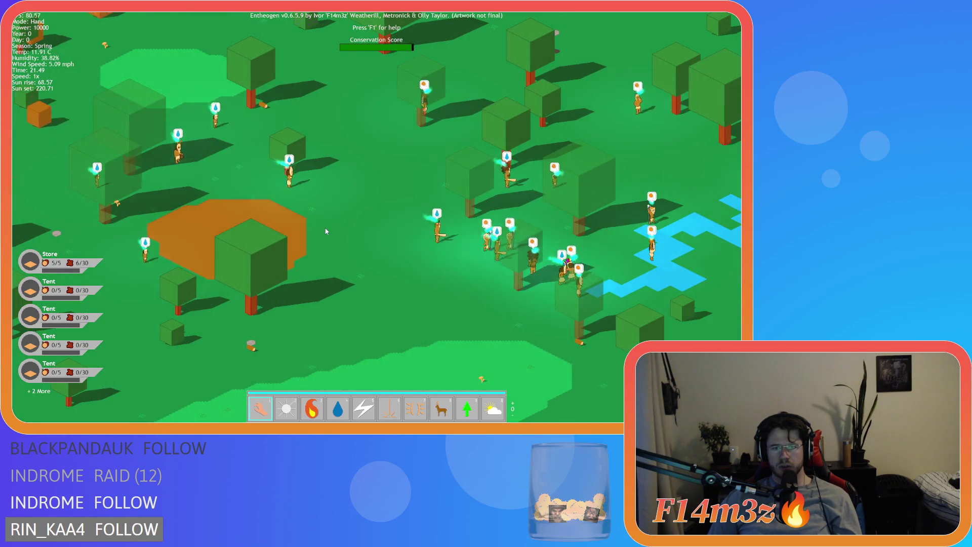
# Step: Pan across the forest and back to the stone and village at dusk
pyautogui.press('d')
pyautogui.press('w')
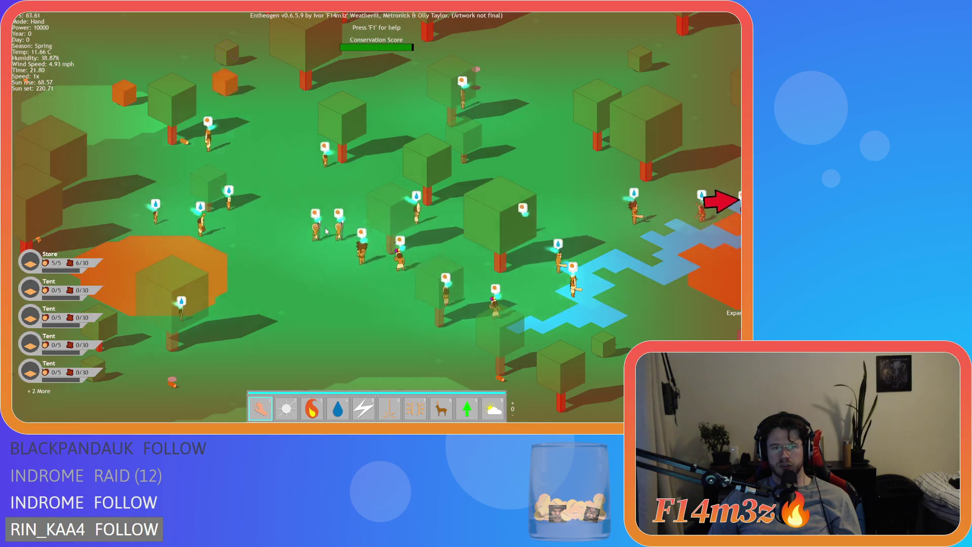
pyautogui.press('d')
pyautogui.press('w')
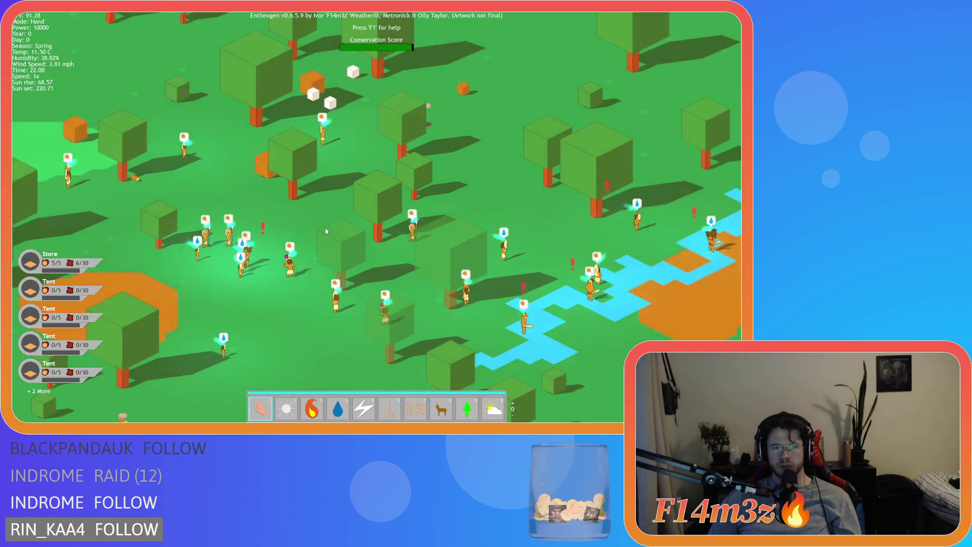
pyautogui.press('a')
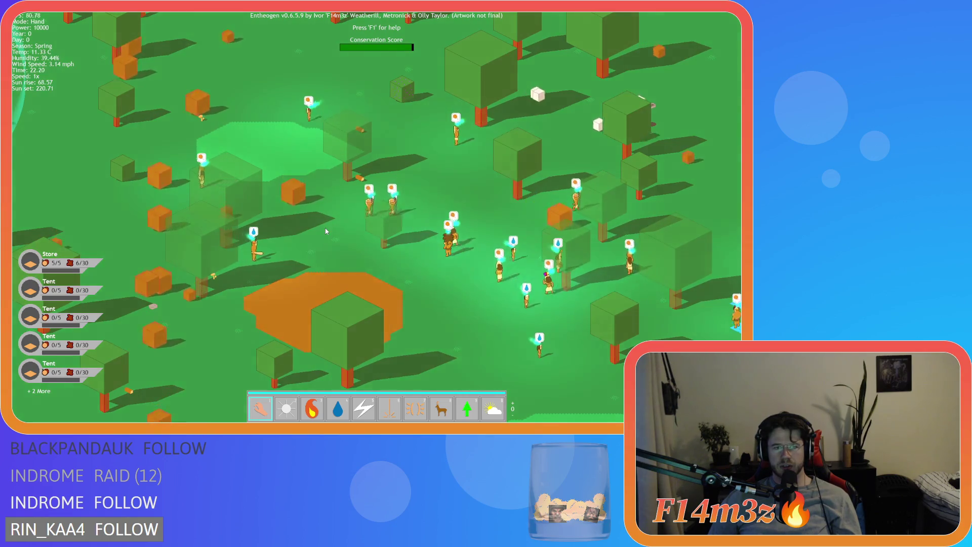
pyautogui.press('a')
pyautogui.press('a')
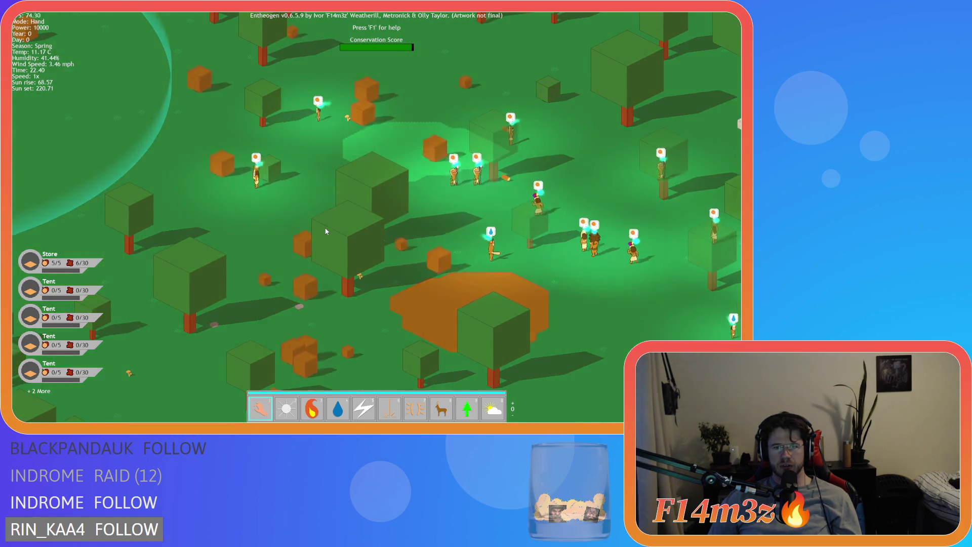
pyautogui.press('a')
pyautogui.press('a')
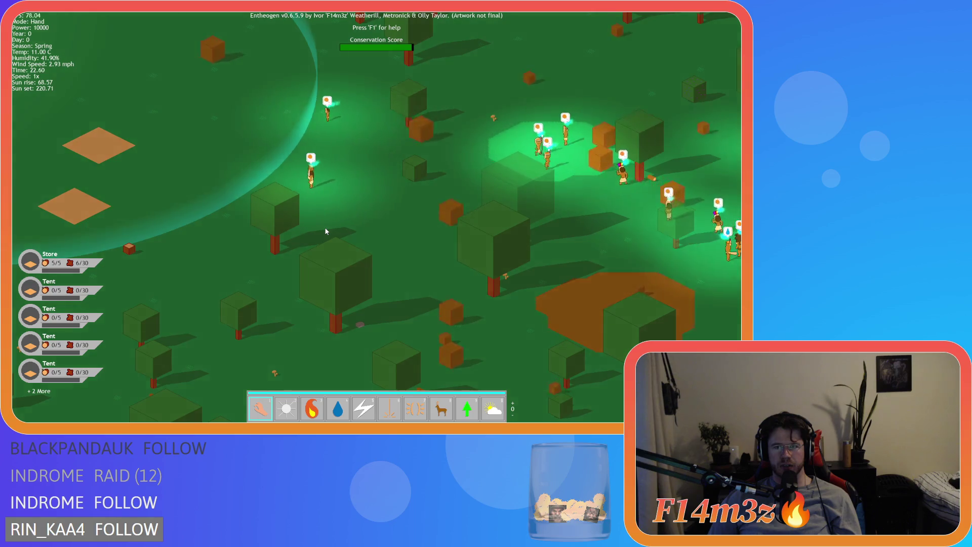
pyautogui.press('w')
pyautogui.press('a')
pyautogui.press('a')
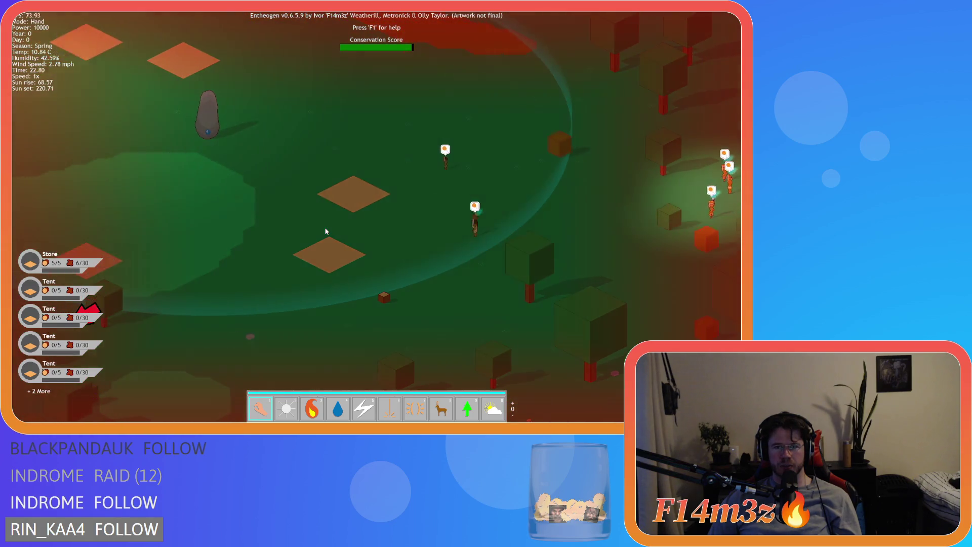
pyautogui.press('w')
pyautogui.press('a')
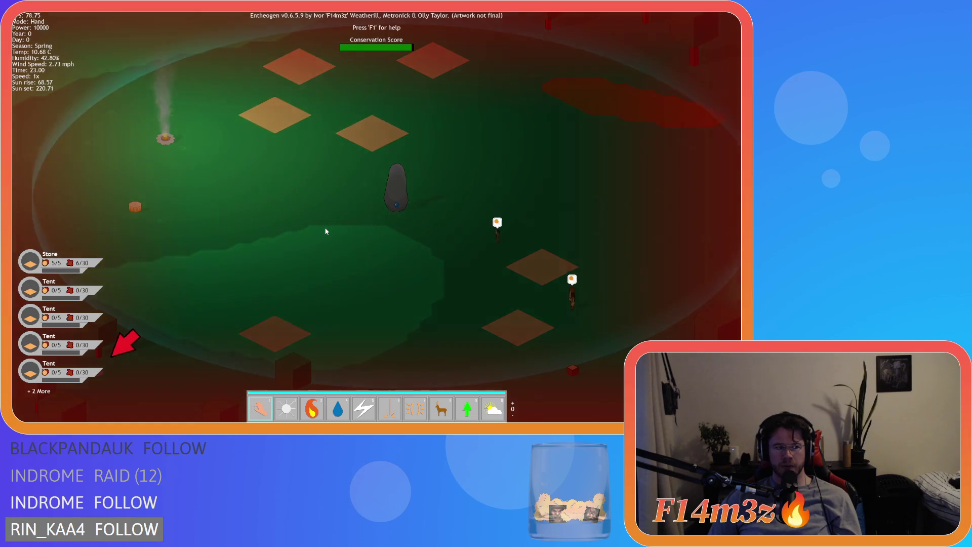
pyautogui.press('s')
pyautogui.press('d')
pyautogui.press('w')
pyautogui.press('a')
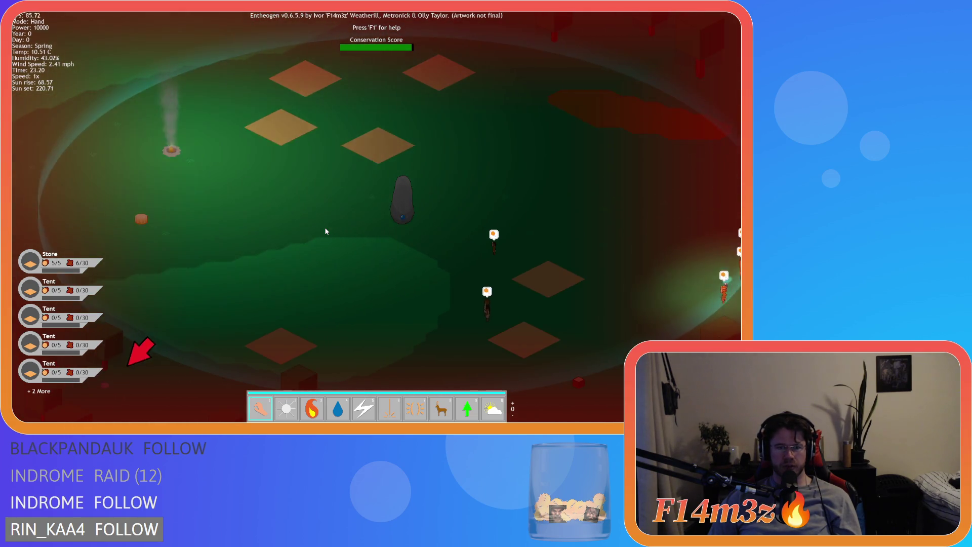
pyautogui.press('s')
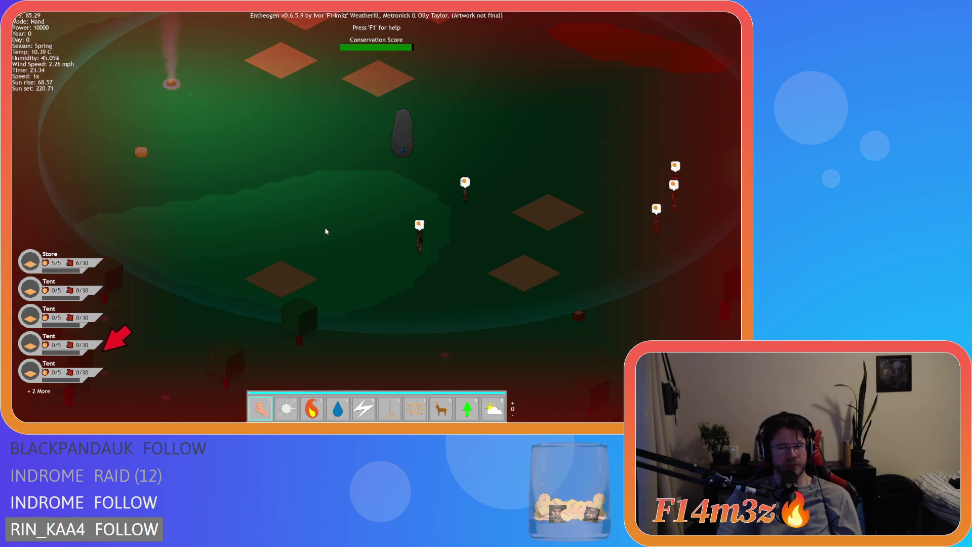
# Step: Fast-forward through the night at 8x while panning across the map
pyautogui.press('=')
pyautogui.press('=')
pyautogui.press('=')
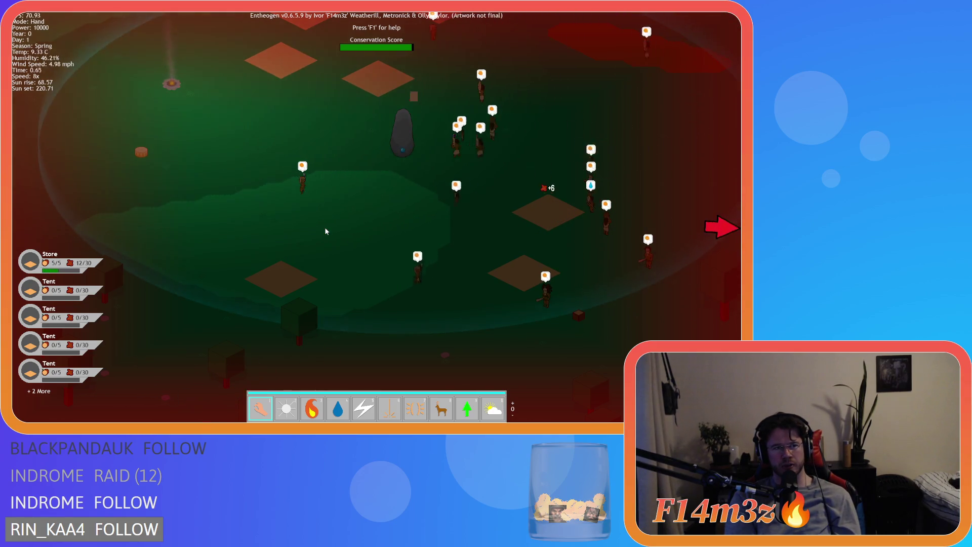
pyautogui.press('d')
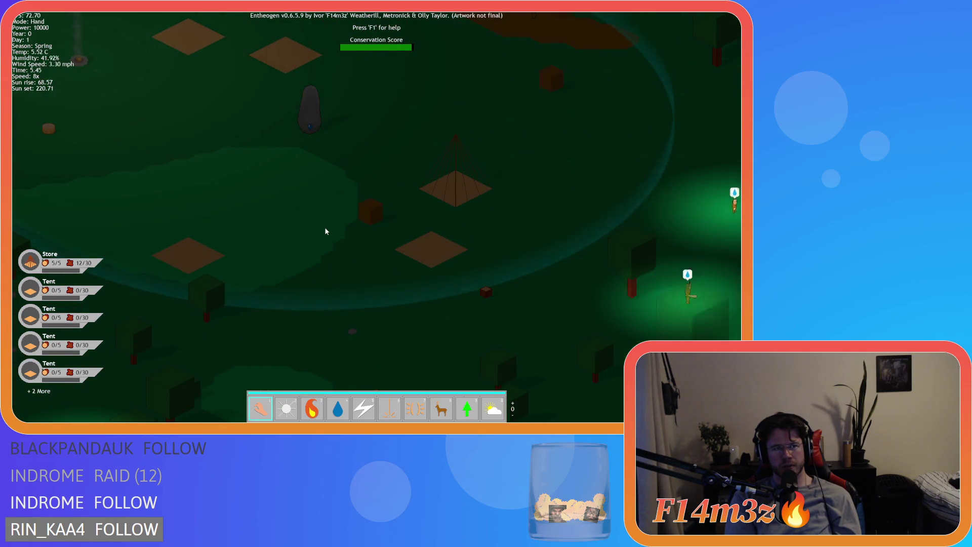
pyautogui.press('w')
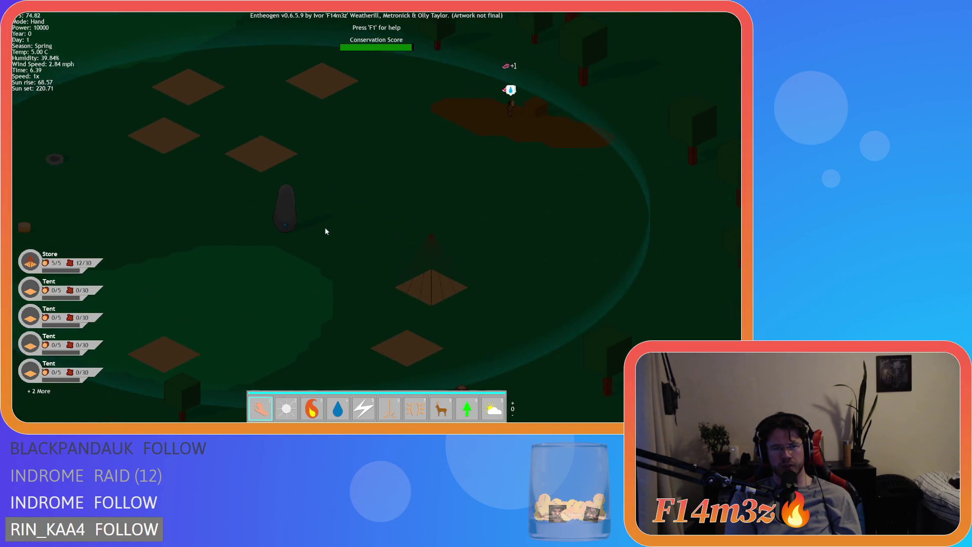
pyautogui.press('a')
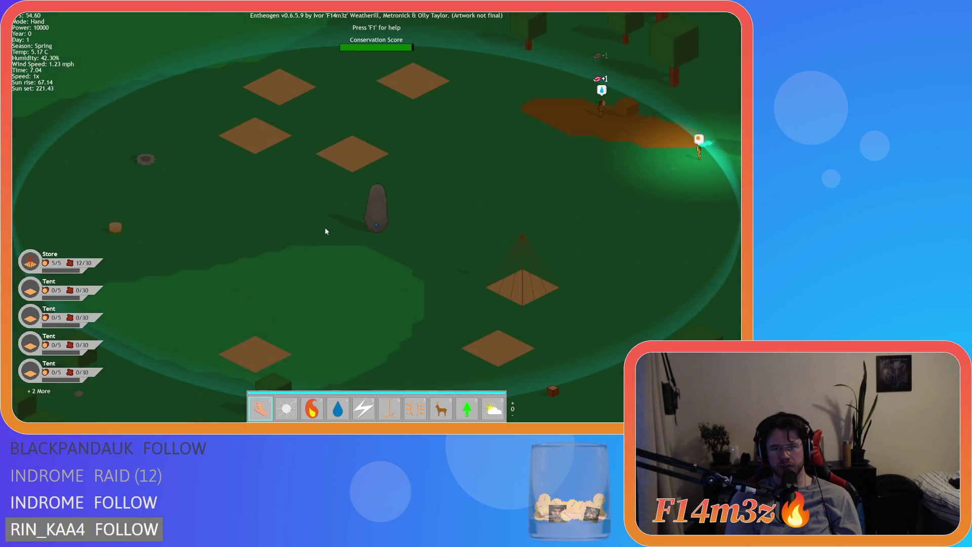
pyautogui.press('d')
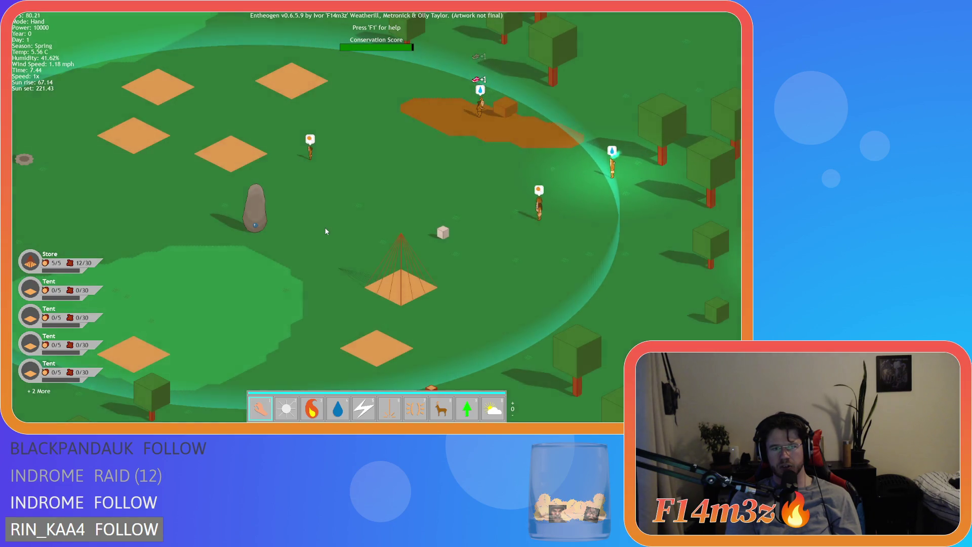
pyautogui.press('a')
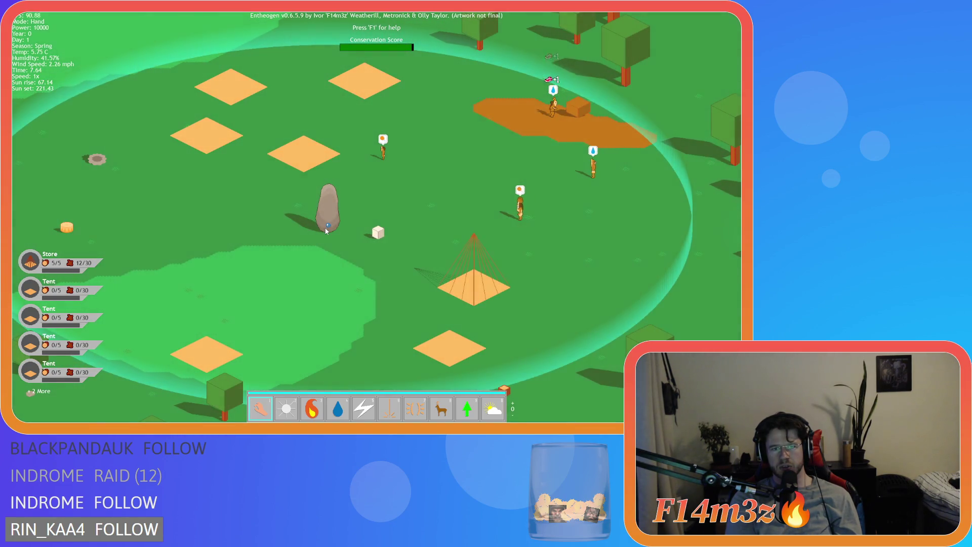
pyautogui.press('a')
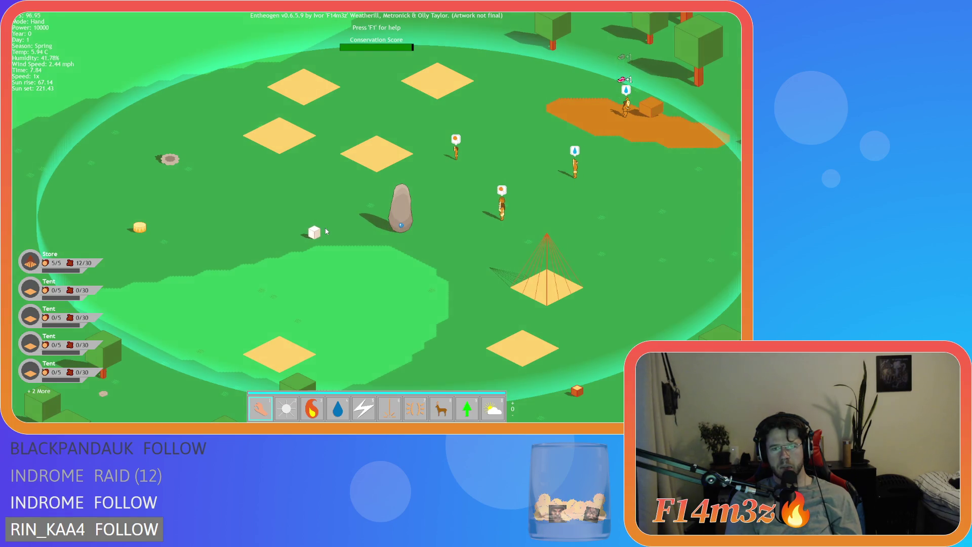
pyautogui.press('d')
pyautogui.press('d')
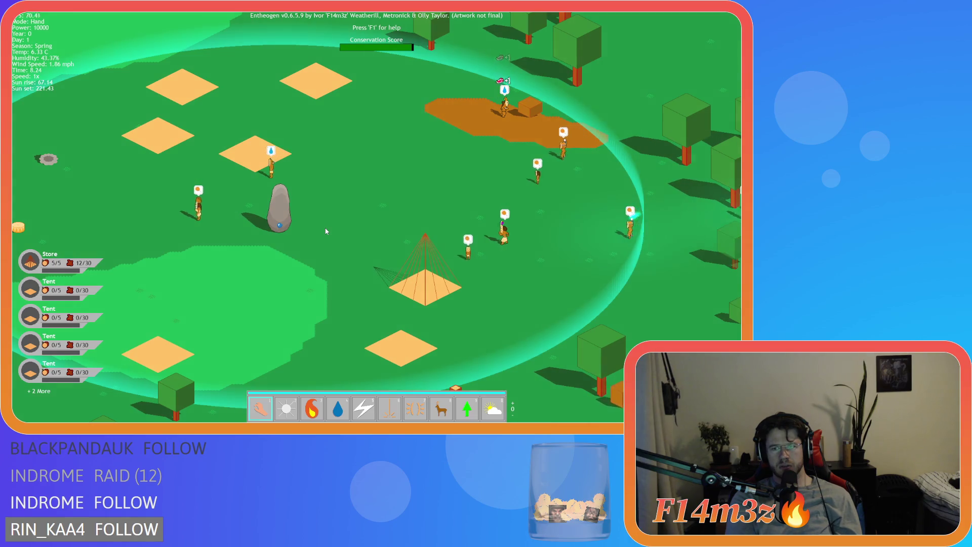
pyautogui.press('a')
pyautogui.press('w')
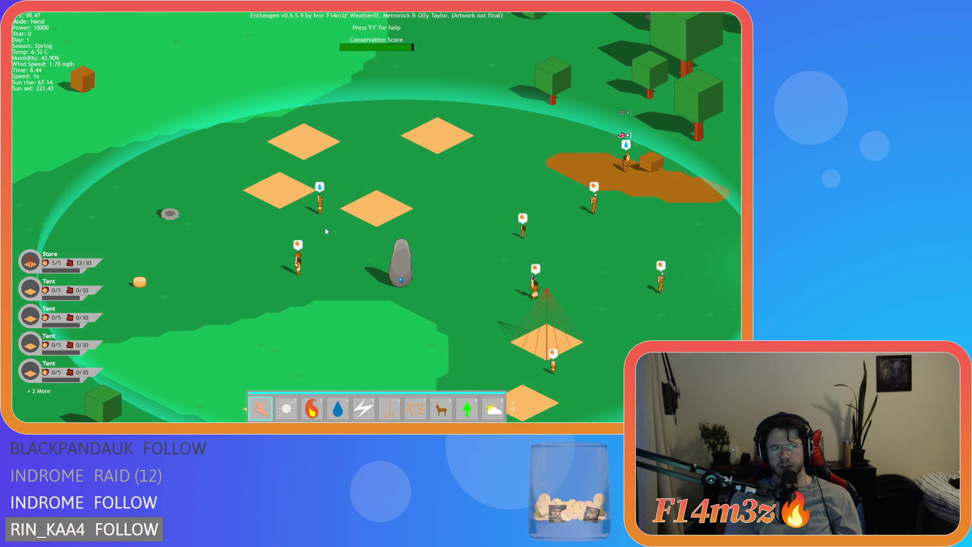
pyautogui.press('s')
pyautogui.press('a')
pyautogui.press('d')
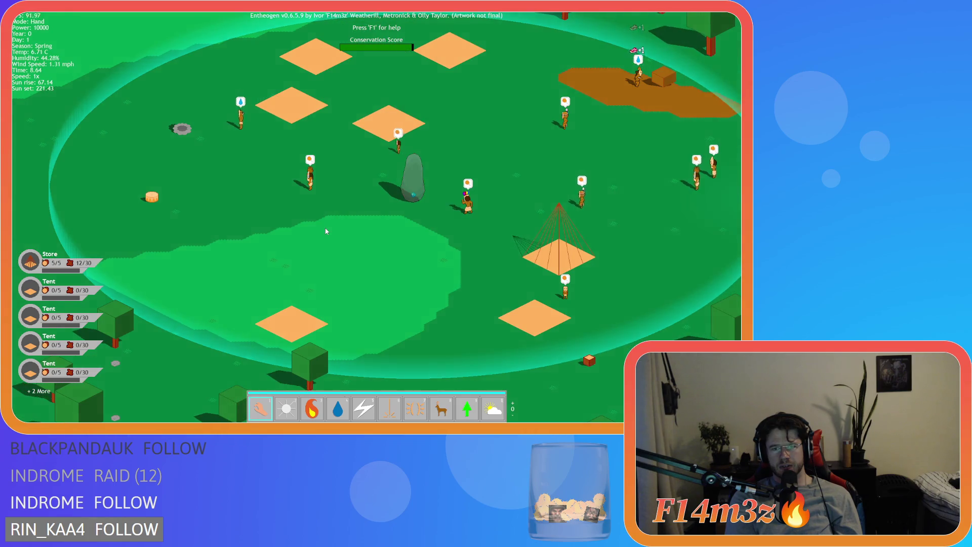
pyautogui.press('d')
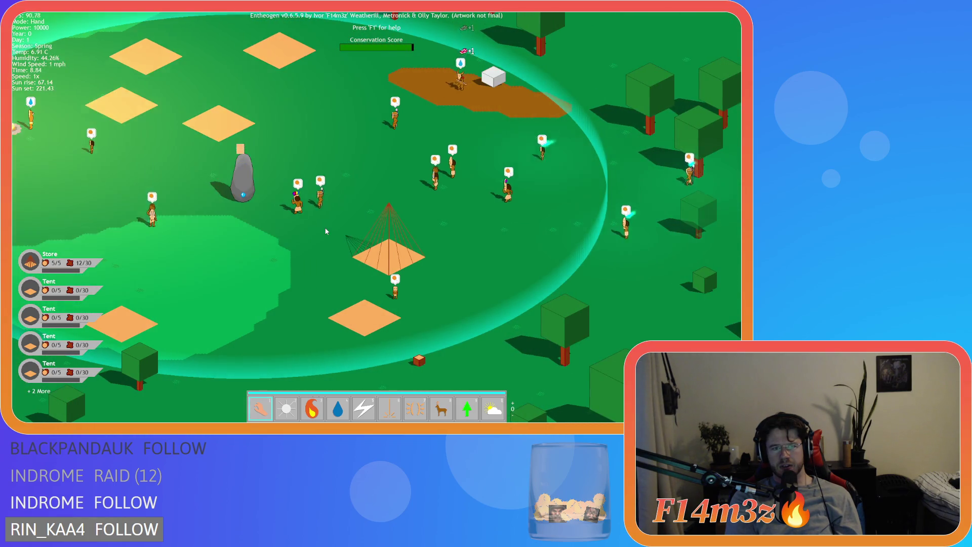
pyautogui.press('a')
pyautogui.press('d')
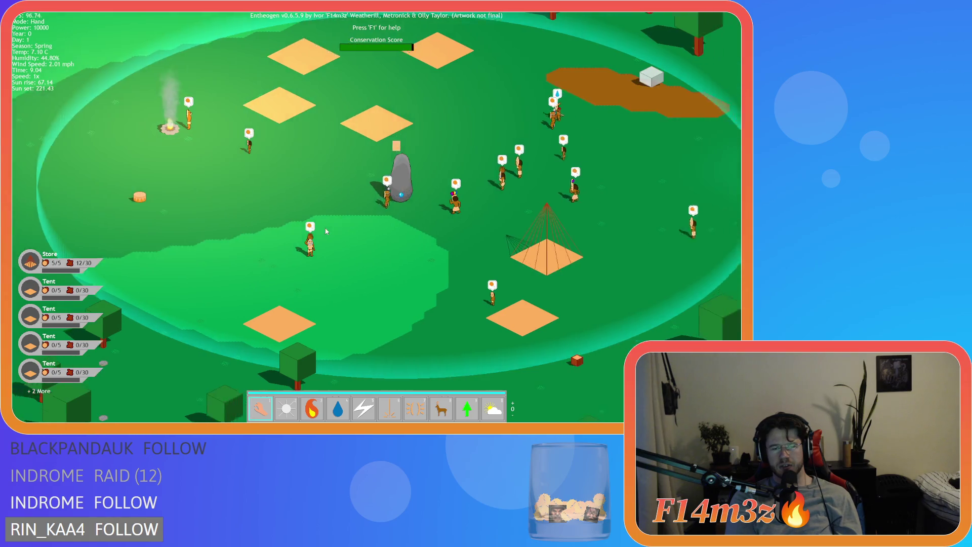
pyautogui.press('w')
pyautogui.press('d')
pyautogui.press('s')
pyautogui.press('w')
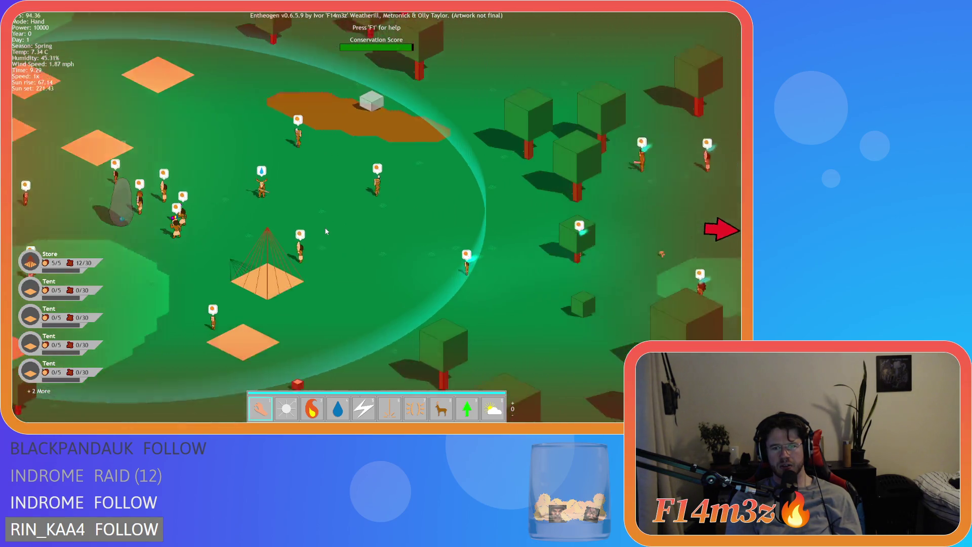
pyautogui.press('s')
pyautogui.press('w')
pyautogui.press('a')
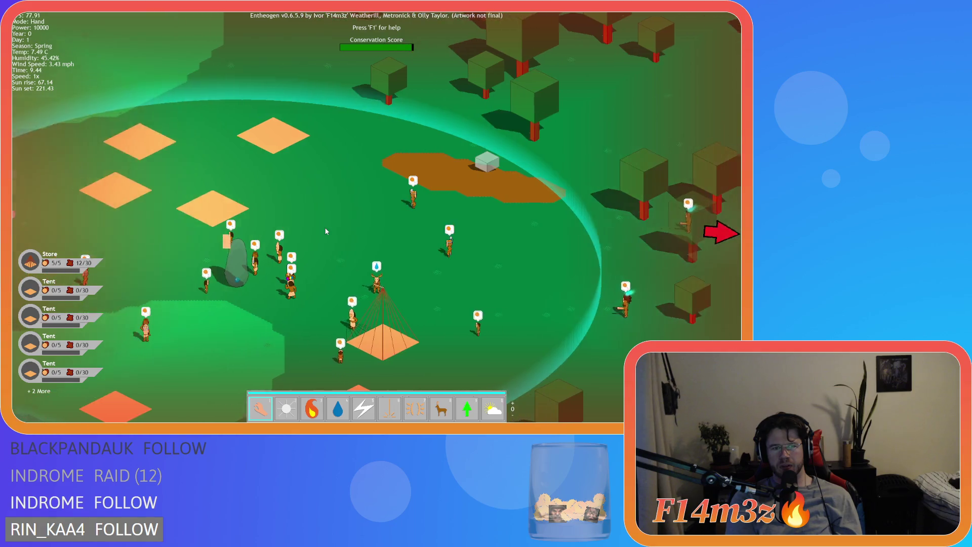
pyautogui.press('s')
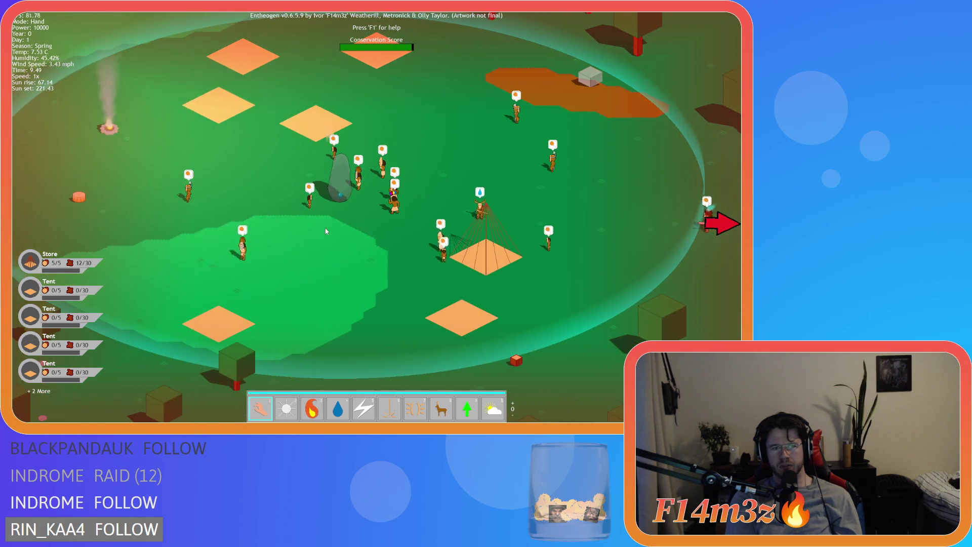
pyautogui.press('d')
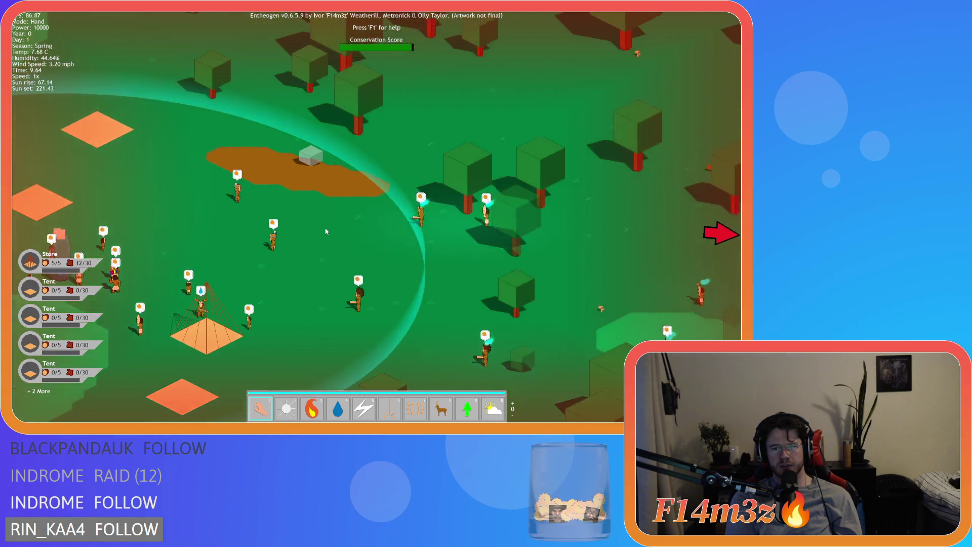
pyautogui.press('s')
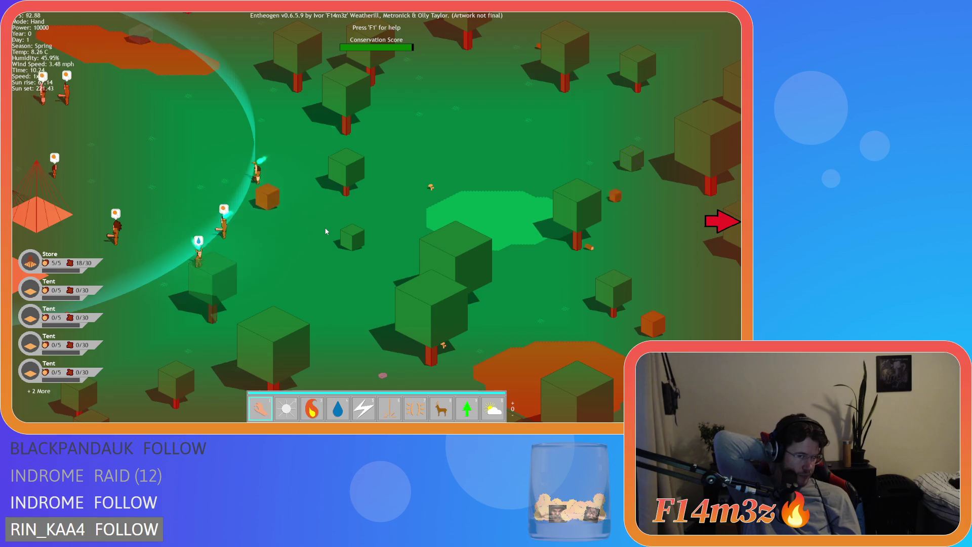
pyautogui.press('a')
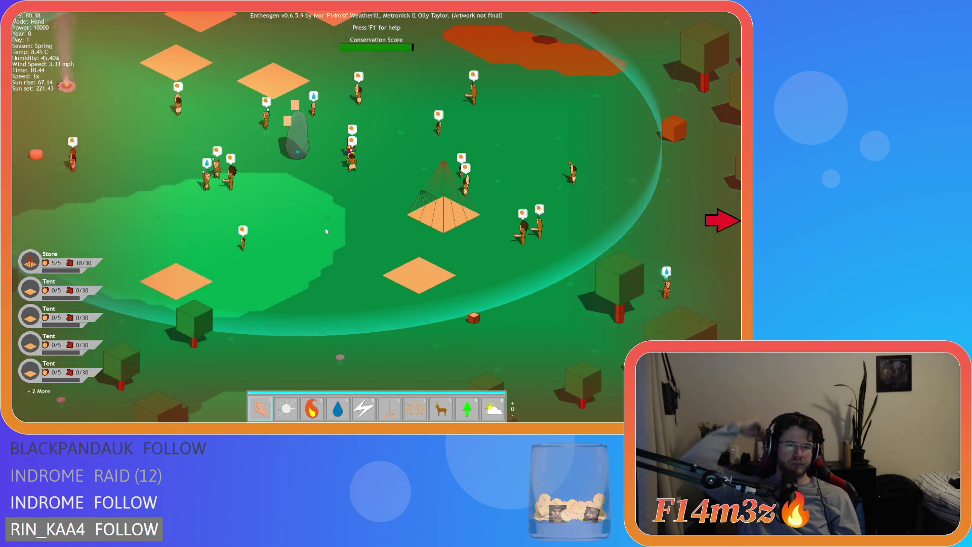
pyautogui.press('d')
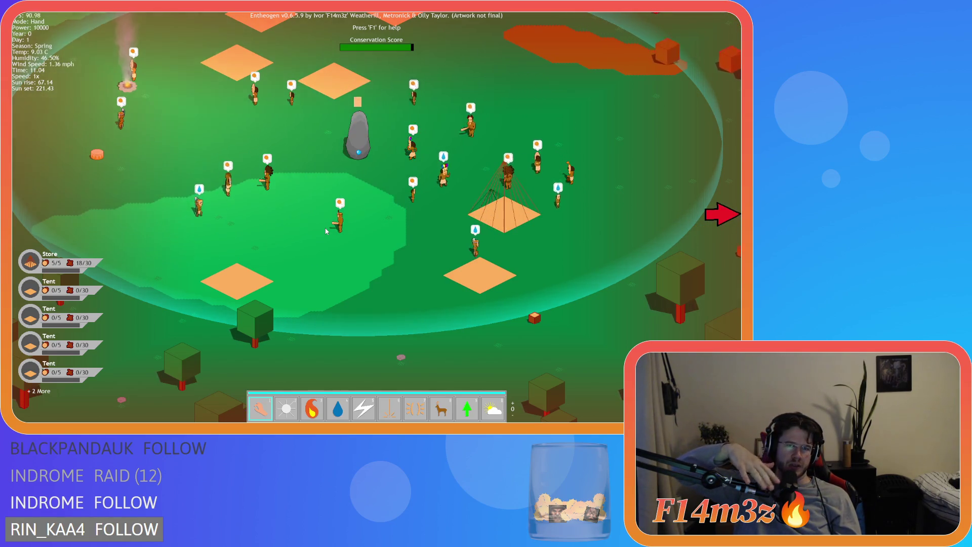
pyautogui.press('d')
pyautogui.press('w')
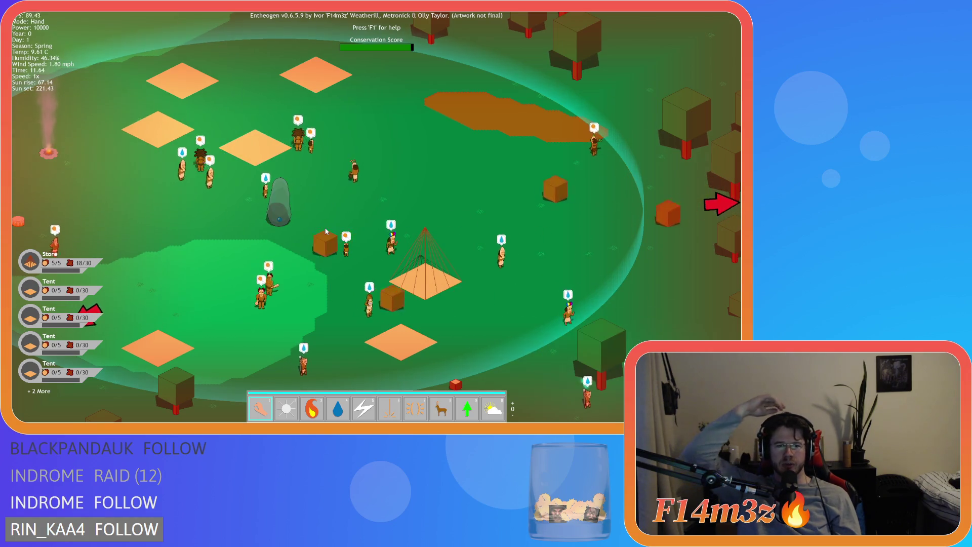
pyautogui.press('s')
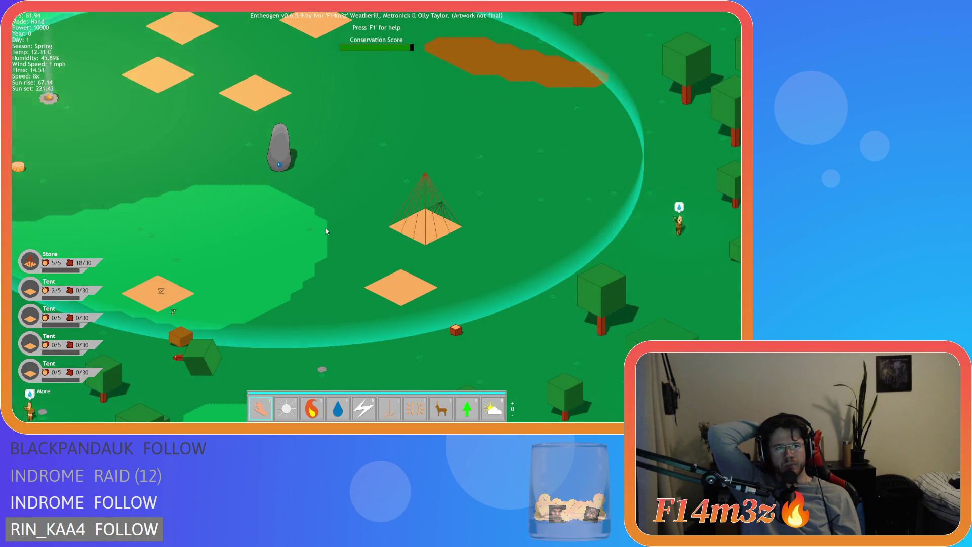
# Step: Toggle game speed between 2x, 4x and 8x through the evening
pyautogui.press('-')
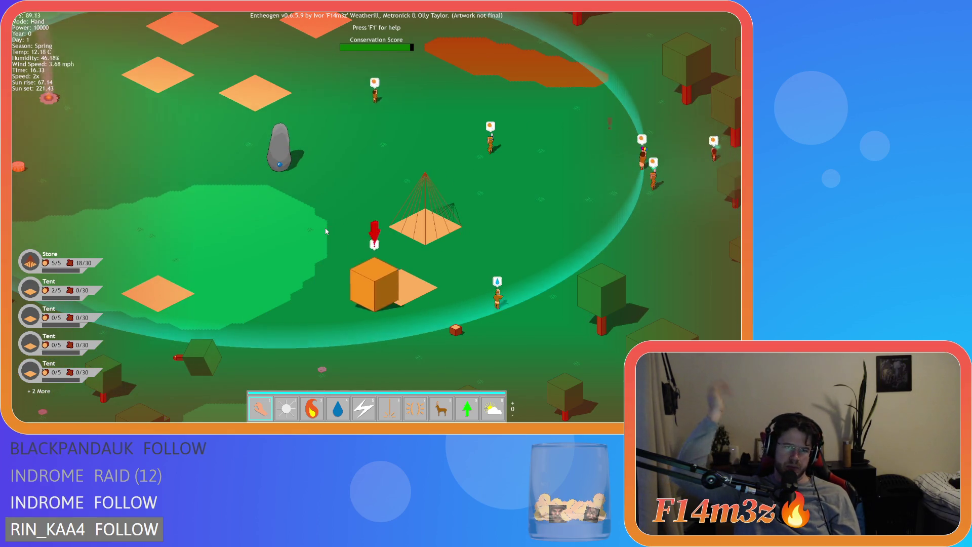
pyautogui.press('+')
pyautogui.press('+')
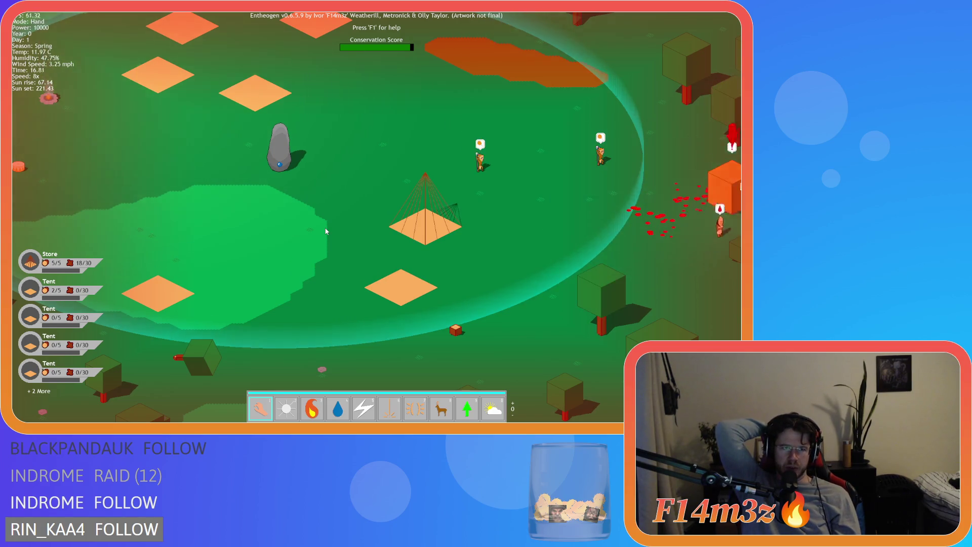
pyautogui.press('-')
pyautogui.press('+')
pyautogui.press('+')
pyautogui.press('+')
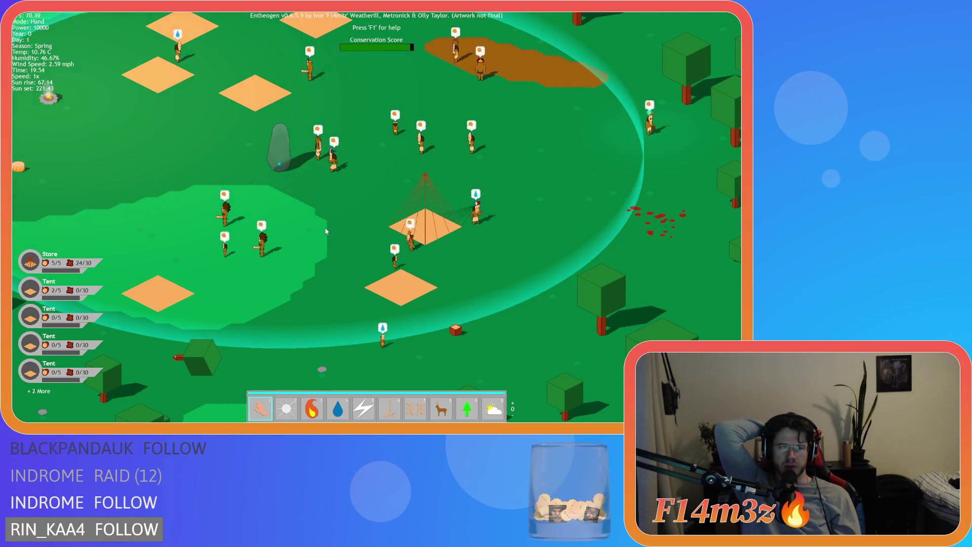
pyautogui.press('-')
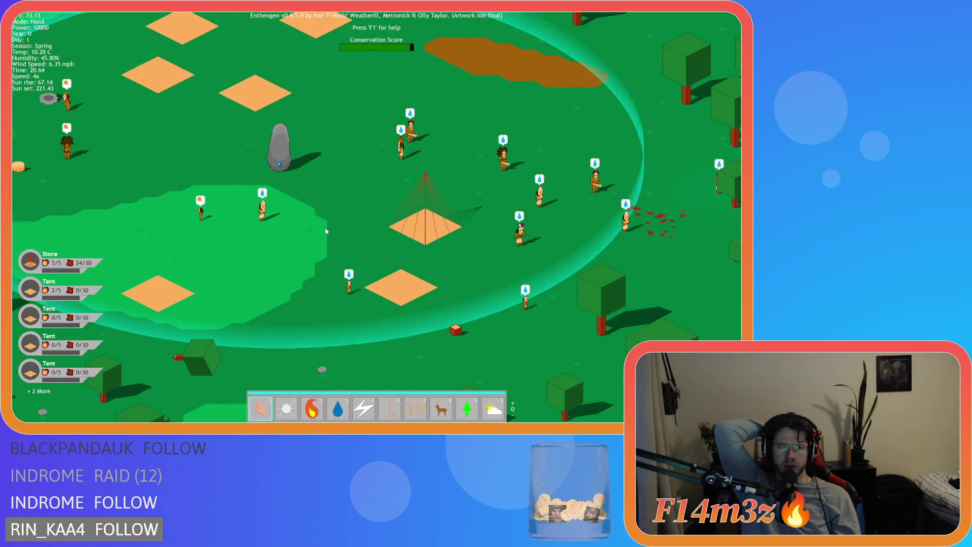
# Step: Follow the villager group through the forest as dusk falls
pyautogui.hotkey('s', 'd')
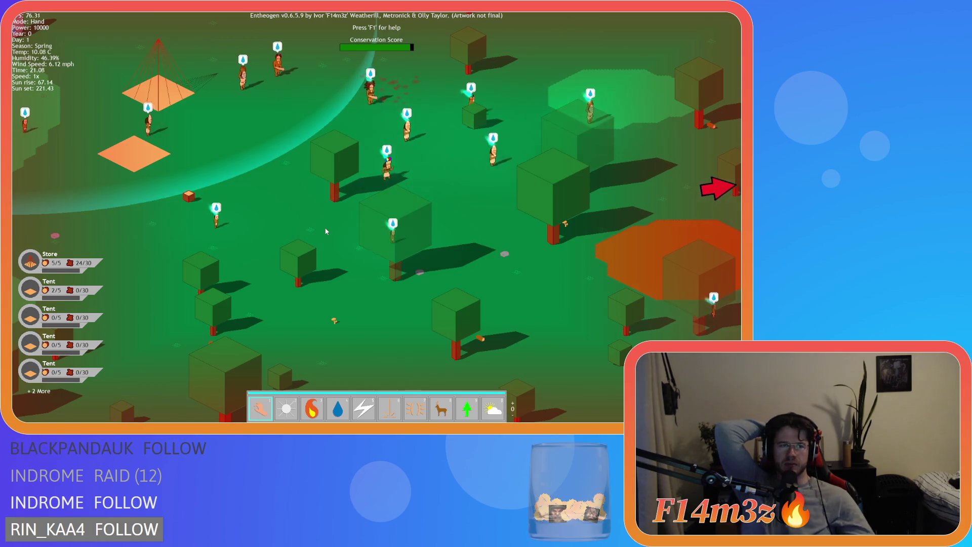
pyautogui.hotkey('s', 'd')
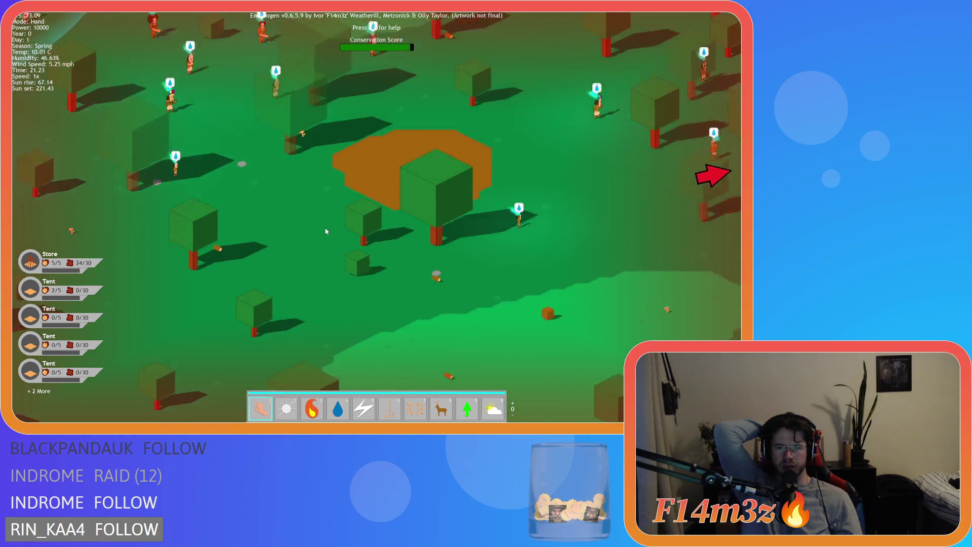
pyautogui.hotkey('w', 'd')
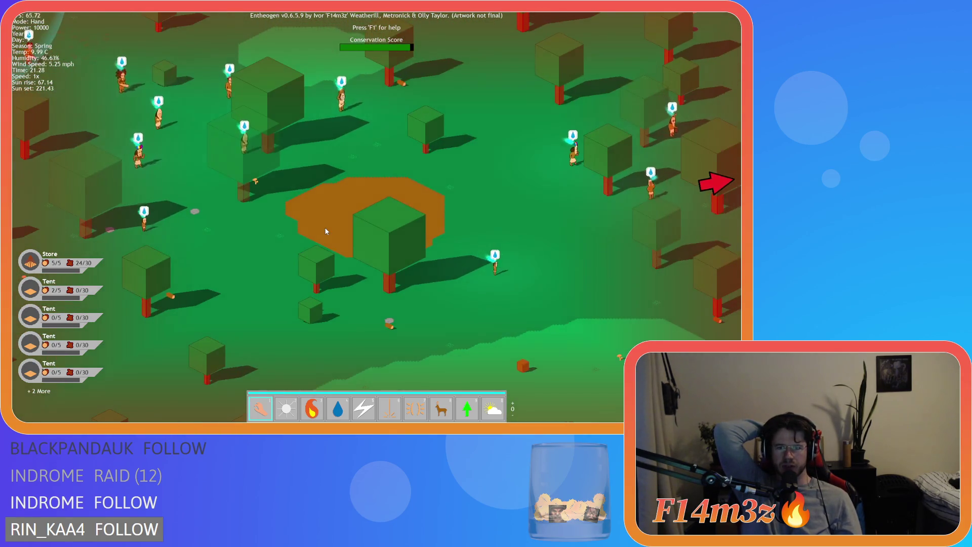
pyautogui.hotkey('w', 'a')
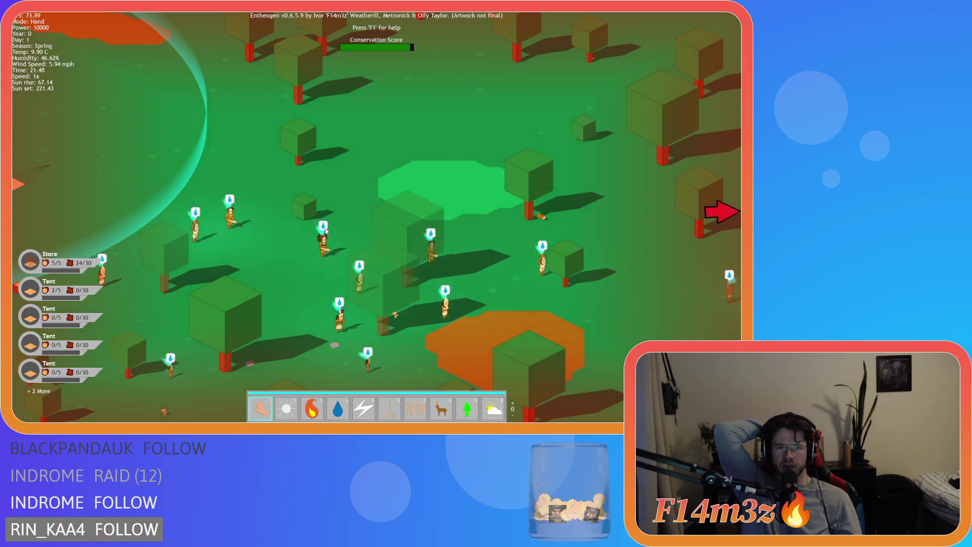
pyautogui.hotkey('s', 'd')
pyautogui.hotkey('s', 'd')
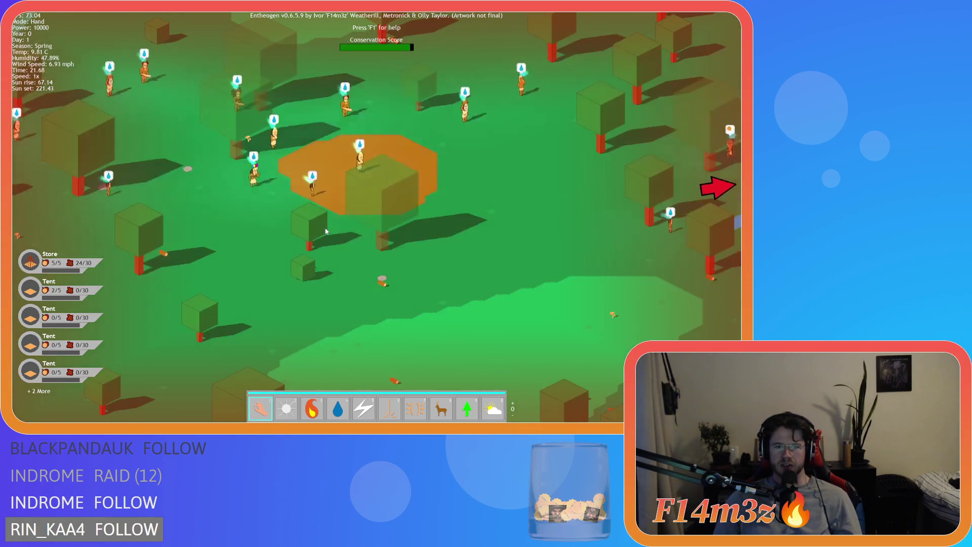
pyautogui.hotkey('w', 'd')
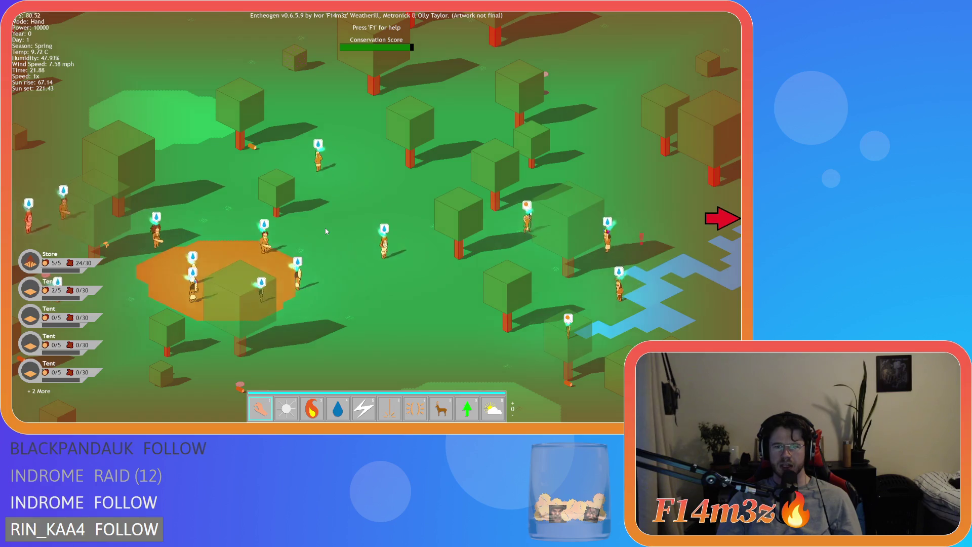
pyautogui.hotkey('s', 'a')
pyautogui.press('a')
pyautogui.hotkey('w', 'a')
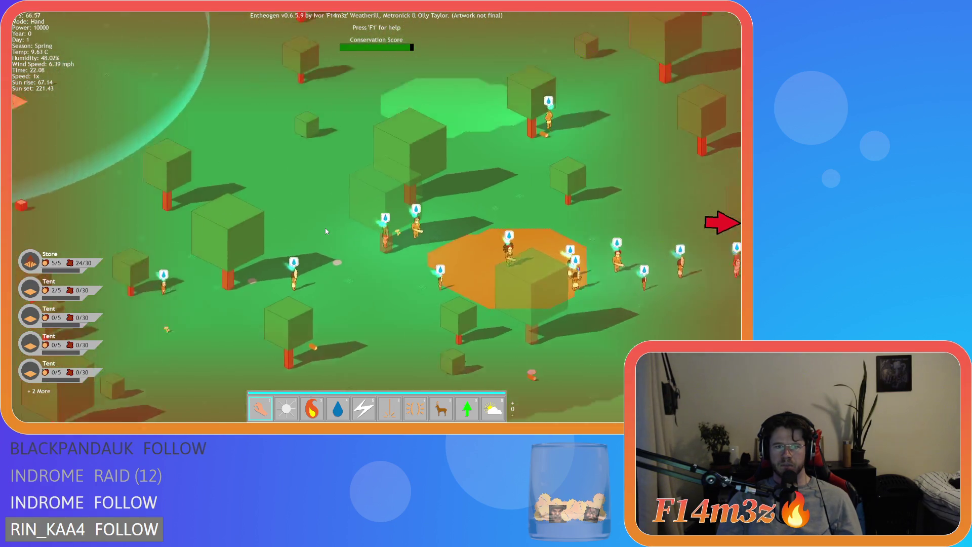
pyautogui.hotkey('w', 'a')
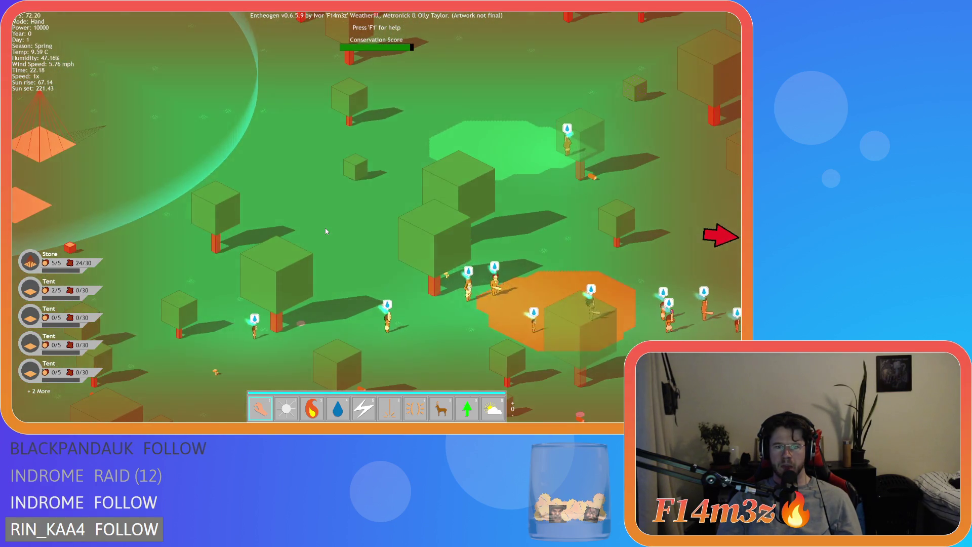
pyautogui.press('d')
pyautogui.hotkey('s', 'd')
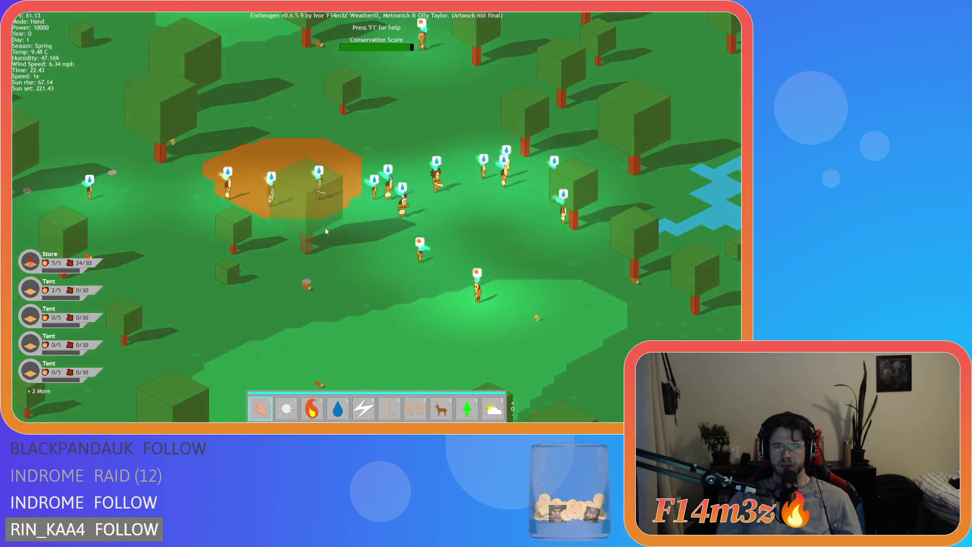
pyautogui.hotkey('w', 'd')
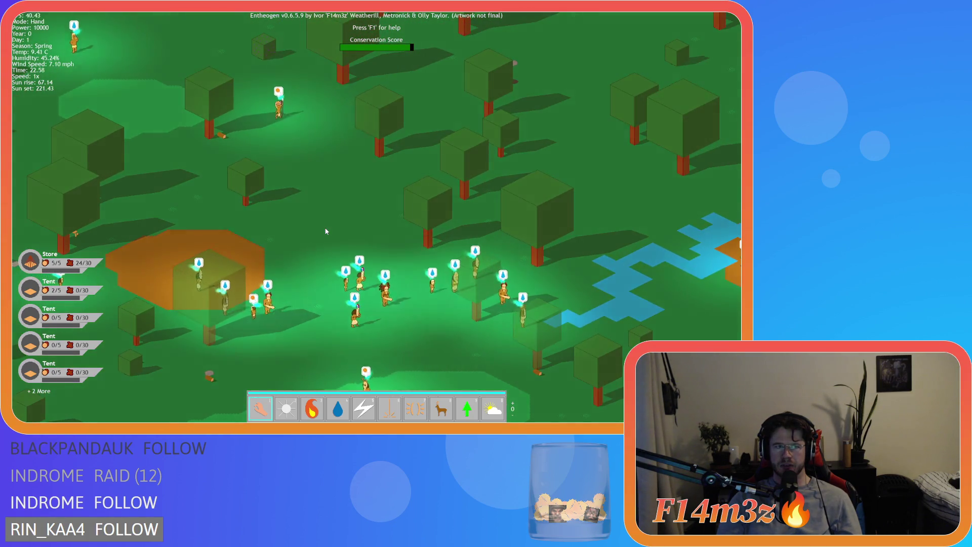
pyautogui.press('a')
pyautogui.press('a')
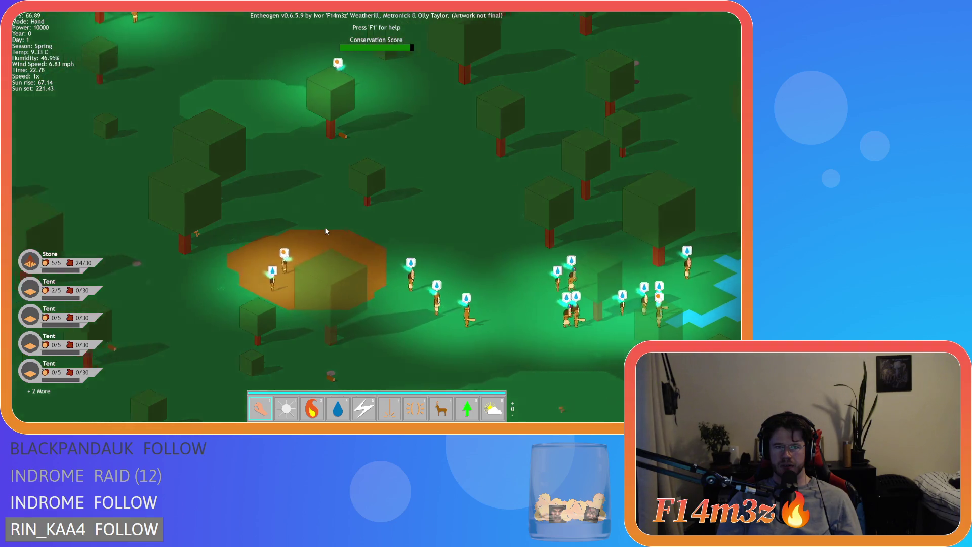
pyautogui.hotkey('s', 'd')
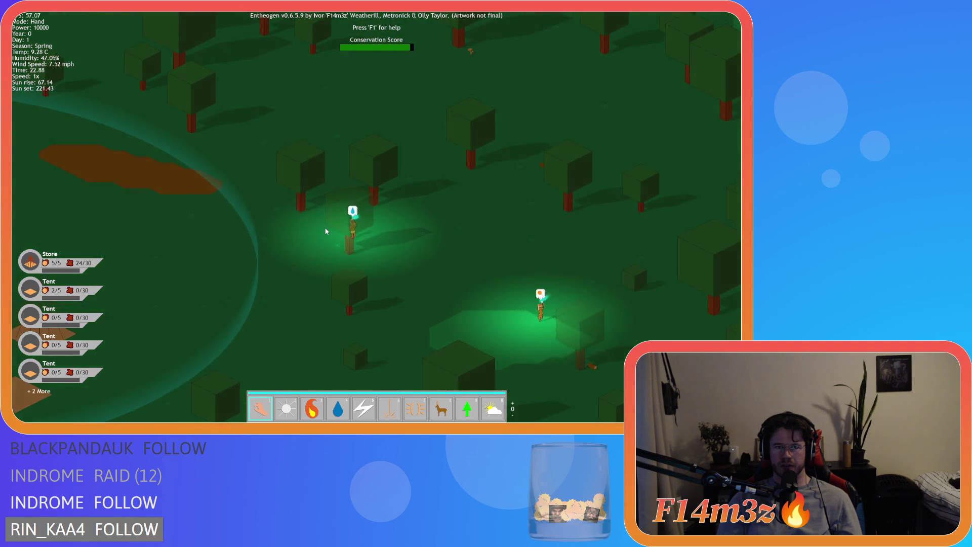
# Step: Centre on the darkened camp, zoom out, and speed time to 8x into Day 2
pyautogui.press('a')
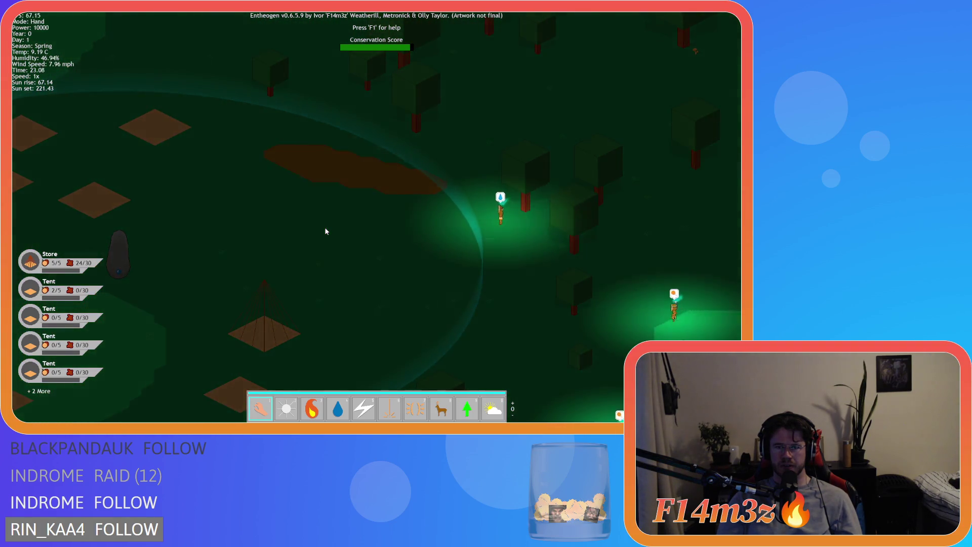
pyautogui.press('a')
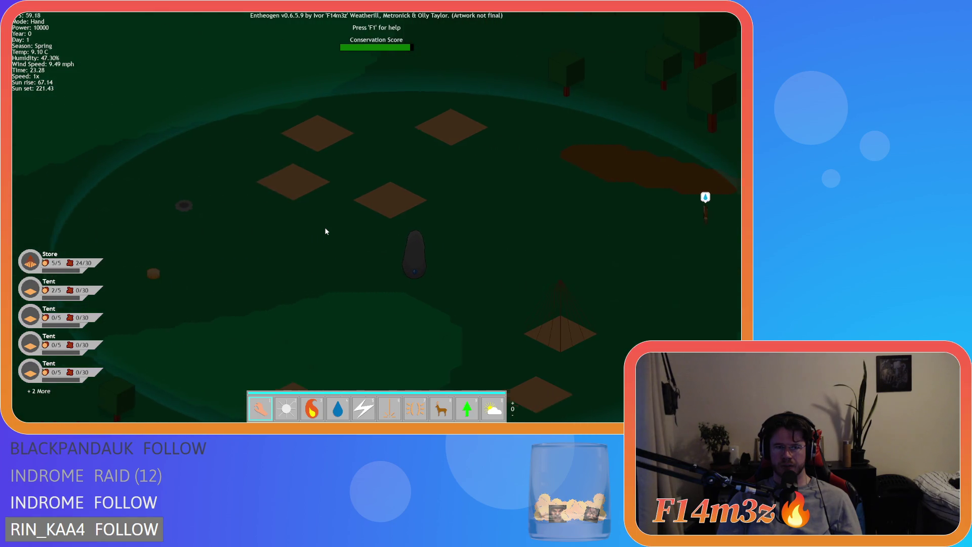
pyautogui.press('s')
pyautogui.press('d')
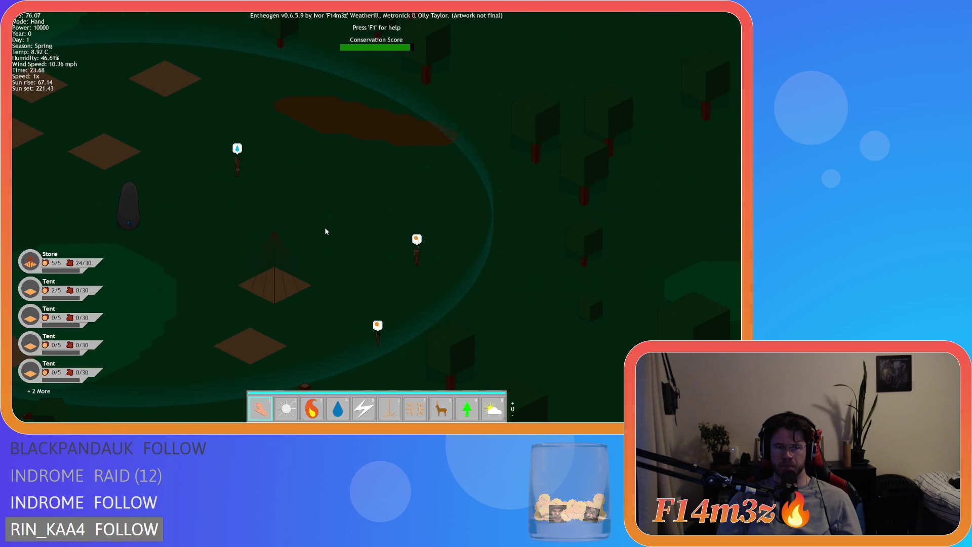
pyautogui.press('a')
pyautogui.scroll(-3, 326, 231)
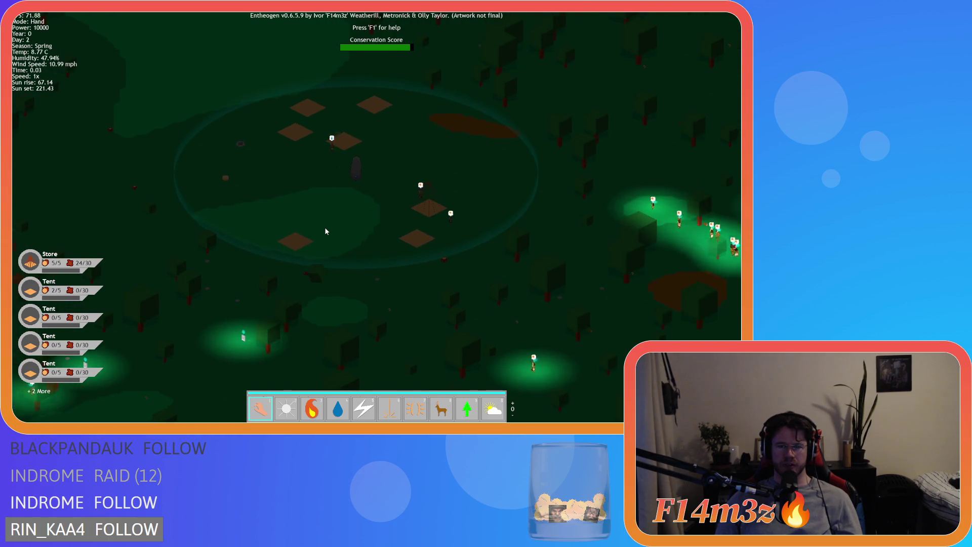
pyautogui.press('d')
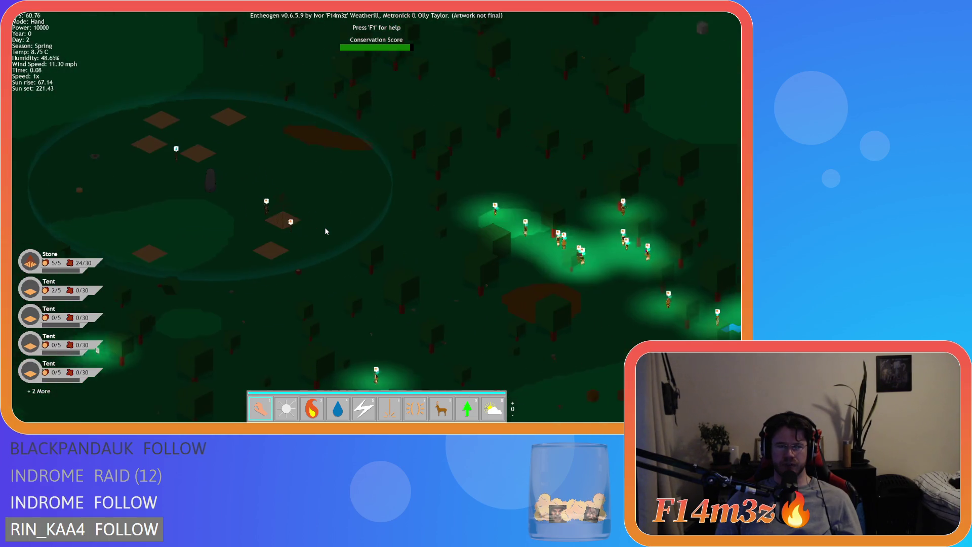
pyautogui.press('+')
pyautogui.press('+')
pyautogui.press('+')
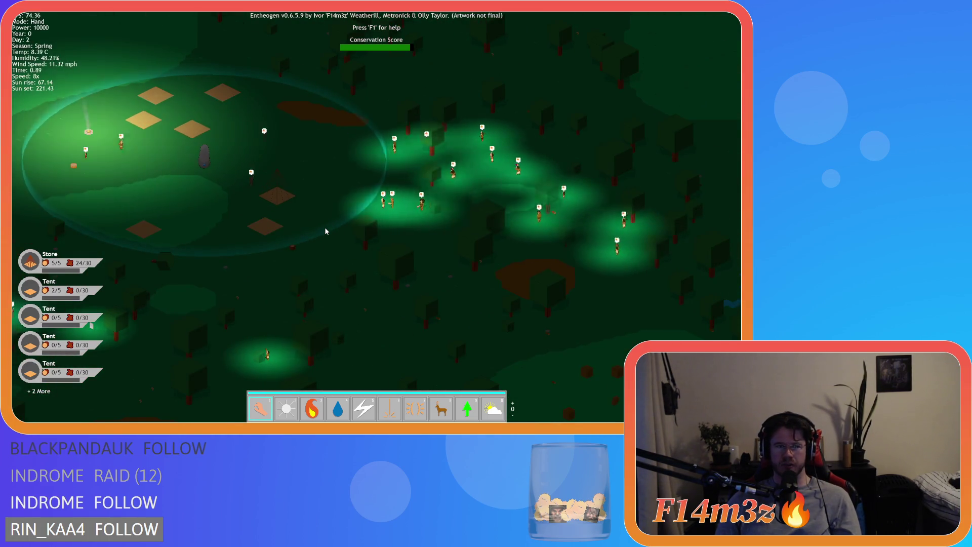
# Step: Pan up and left to the camp ring, zoom in, then nudge the view right
pyautogui.press('a')
pyautogui.press('w')
pyautogui.scroll(5, 325, 232)
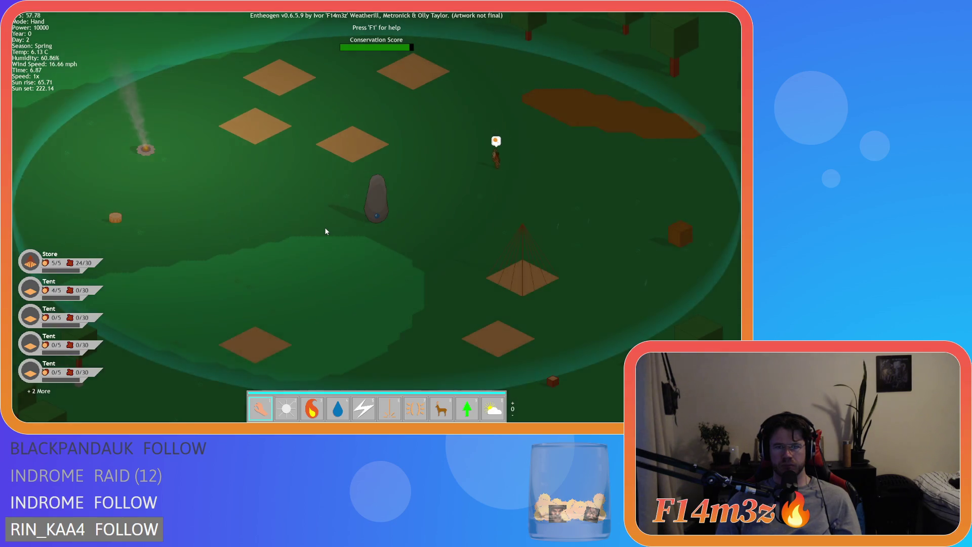
pyautogui.press('d')
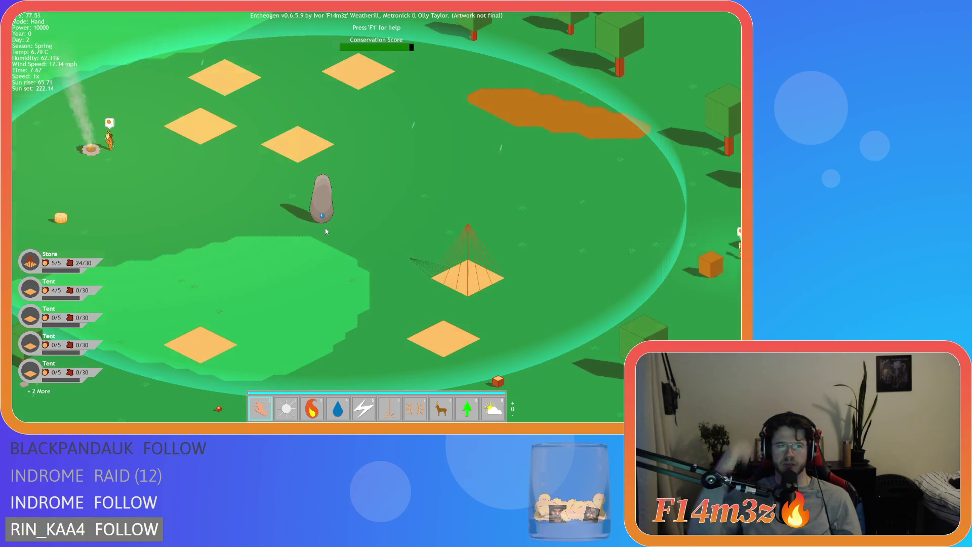
# Step: Pan around the camp and past the tent to check the daytime colouring
pyautogui.press('a')
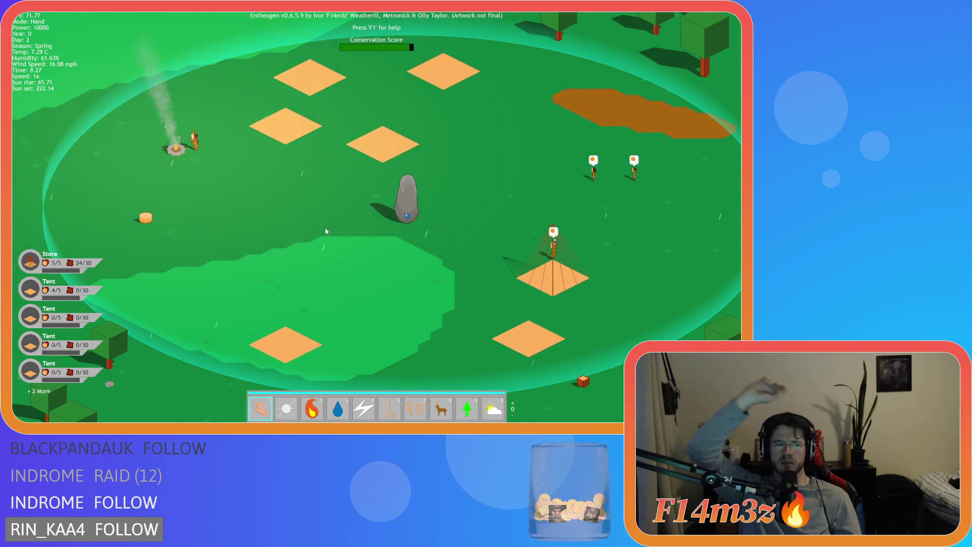
pyautogui.press('d')
pyautogui.press('s')
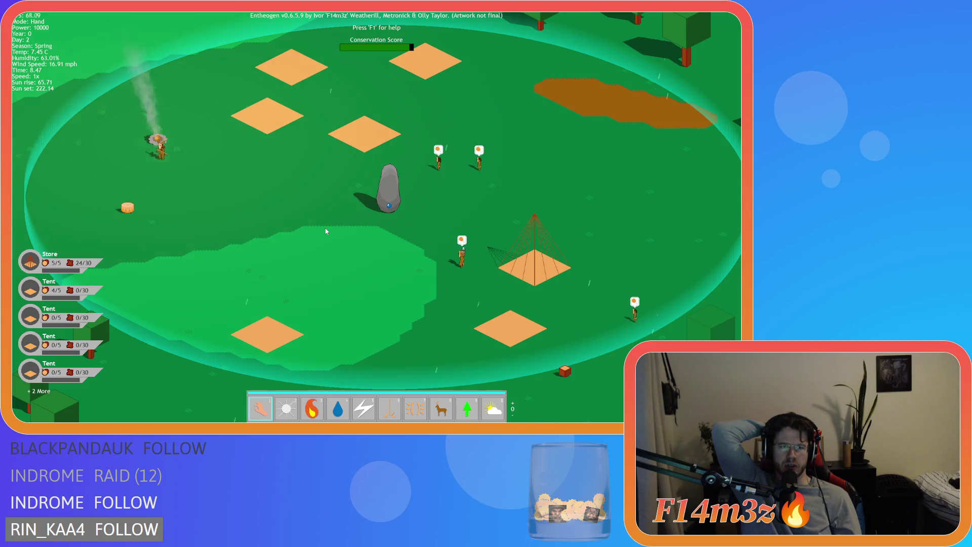
pyautogui.press('a')
pyautogui.press('w')
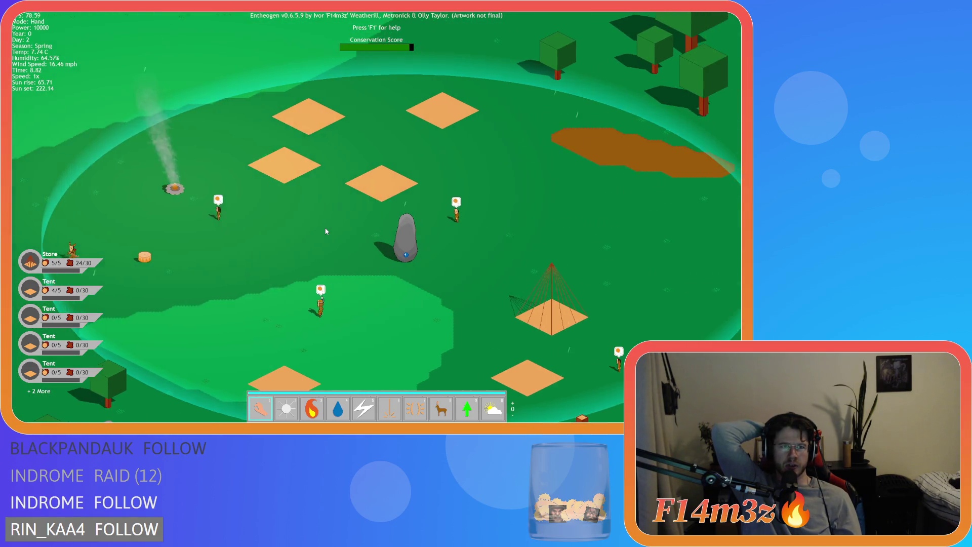
pyautogui.press('s')
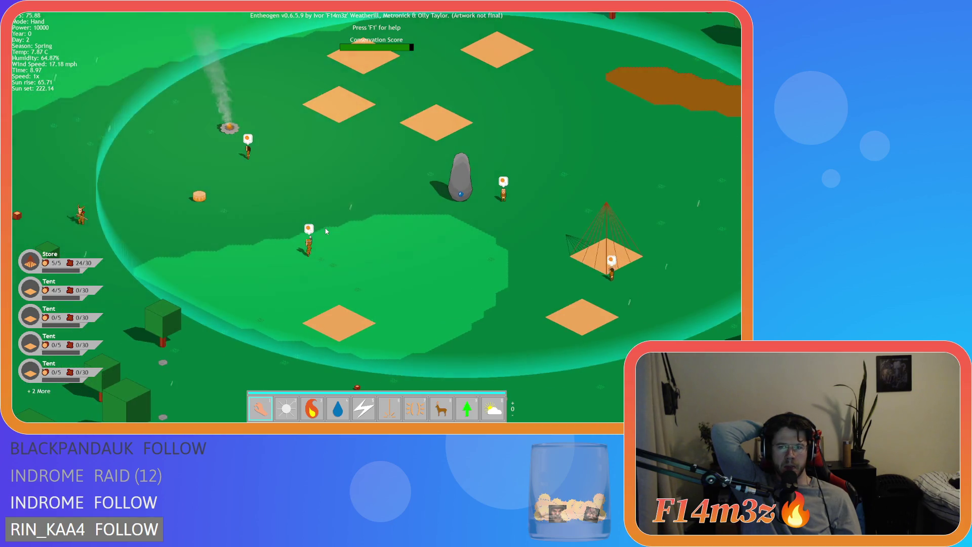
pyautogui.press('d')
pyautogui.press('w')
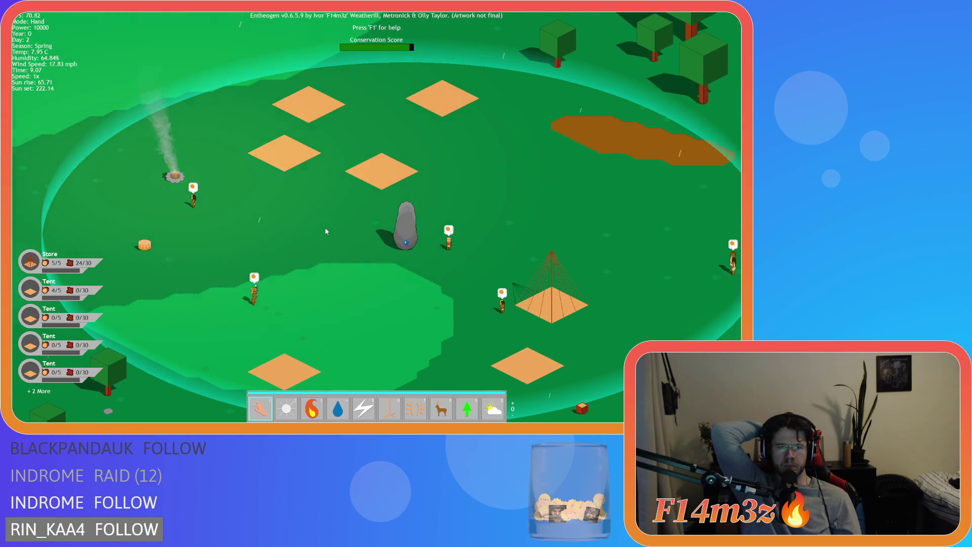
pyautogui.press('d')
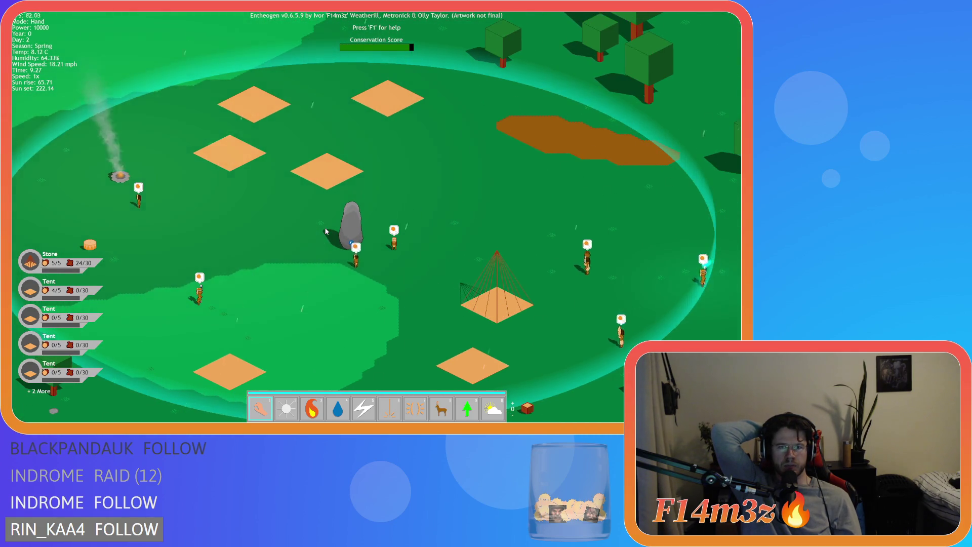
pyautogui.press('d')
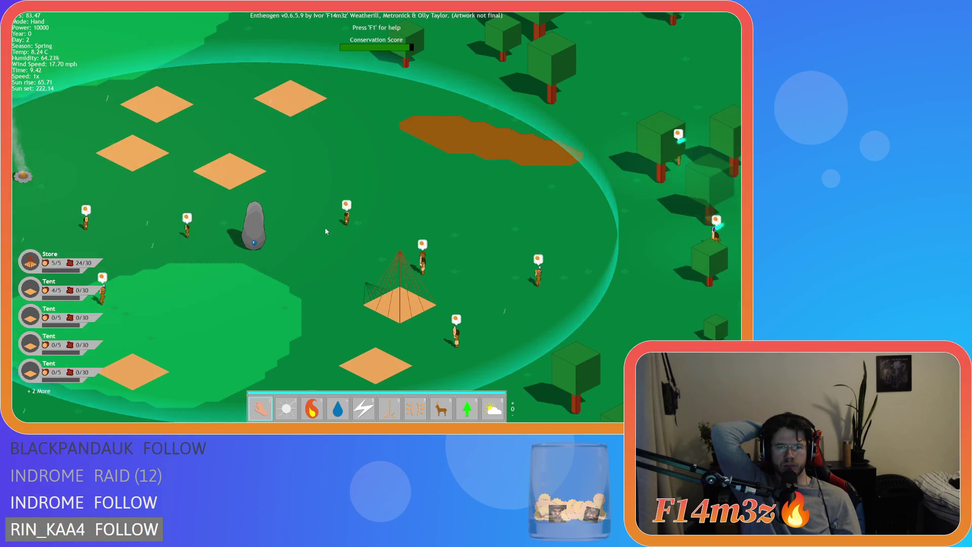
pyautogui.press('a')
pyautogui.press('s')
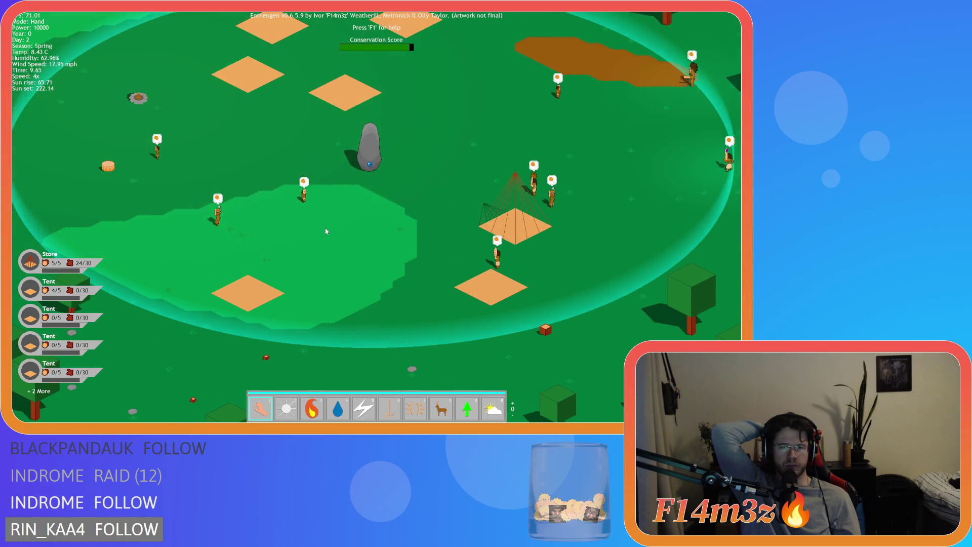
# Step: Raise game speed to 8x while panning left and recentring on the camp
pyautogui.press('+')
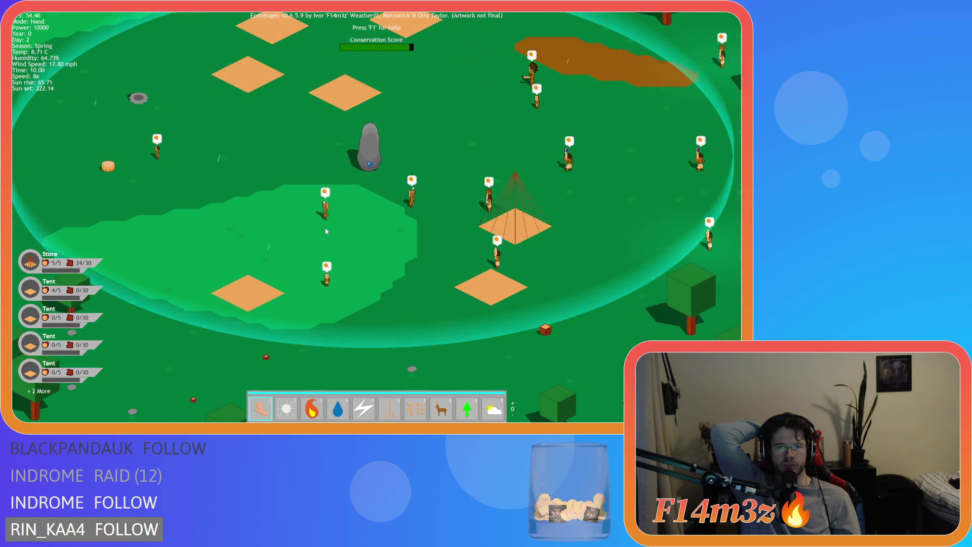
pyautogui.press('d')
pyautogui.press('w')
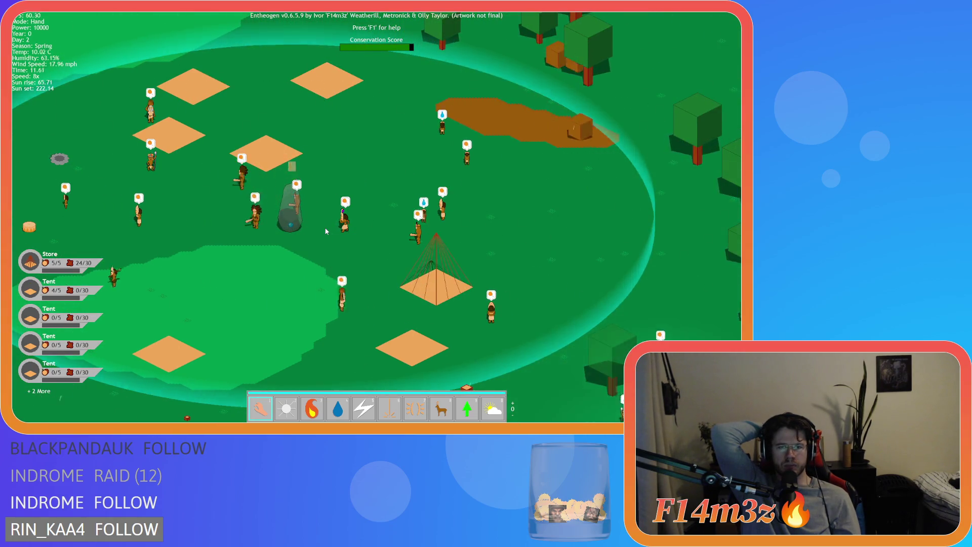
pyautogui.press('a')
pyautogui.press('w')
pyautogui.press('s')
pyautogui.press('a')
pyautogui.press('d')
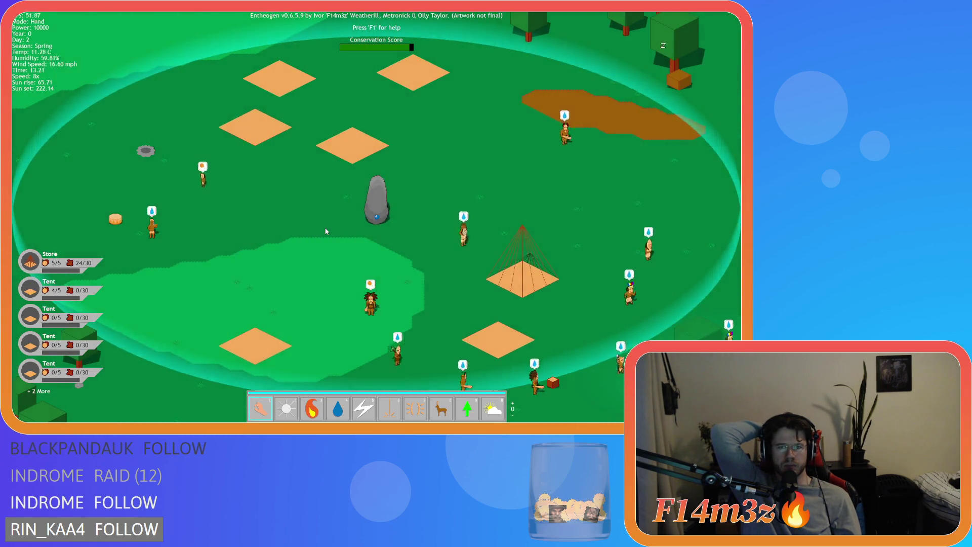
pyautogui.press('a')
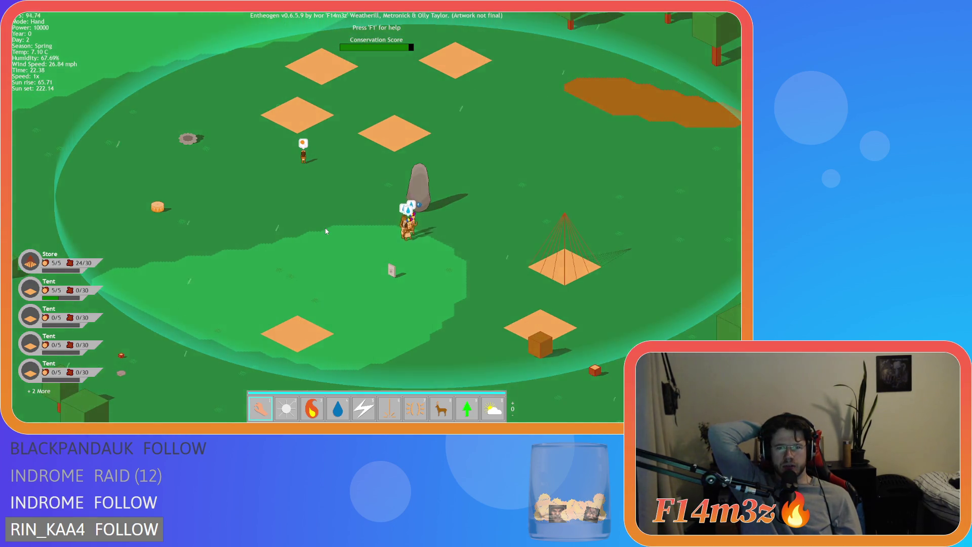
# Step: Pan east across the trees and villagers to view the sunset-tinted forest
pyautogui.press('d')
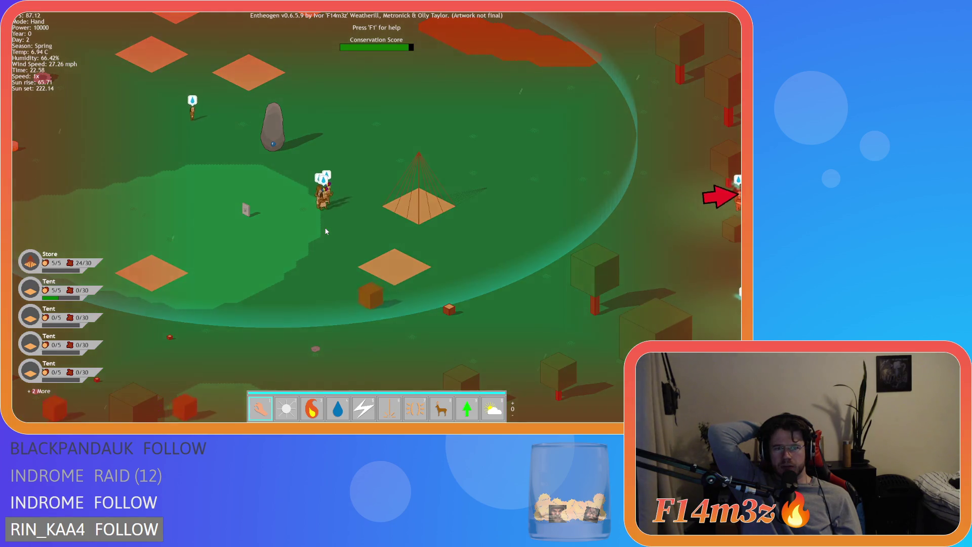
pyautogui.press('w')
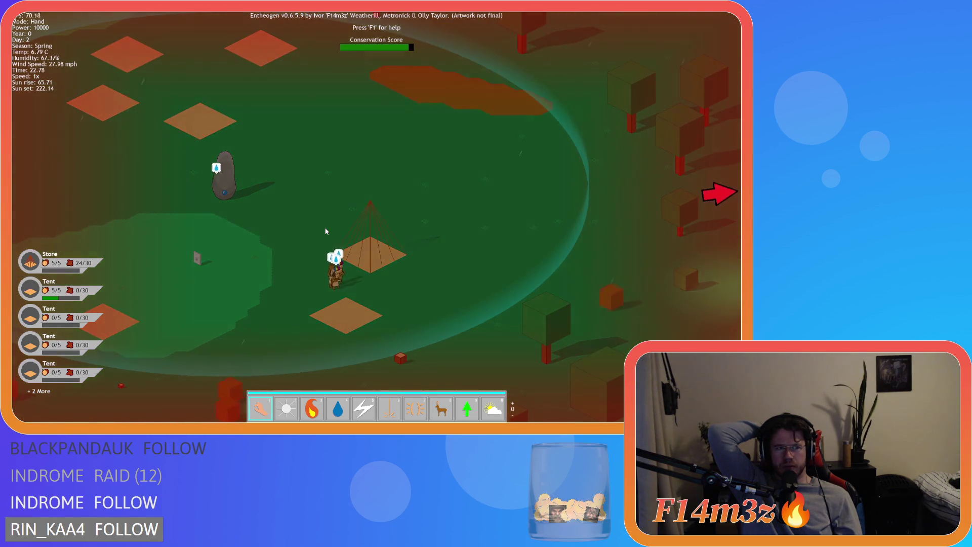
pyautogui.press('s')
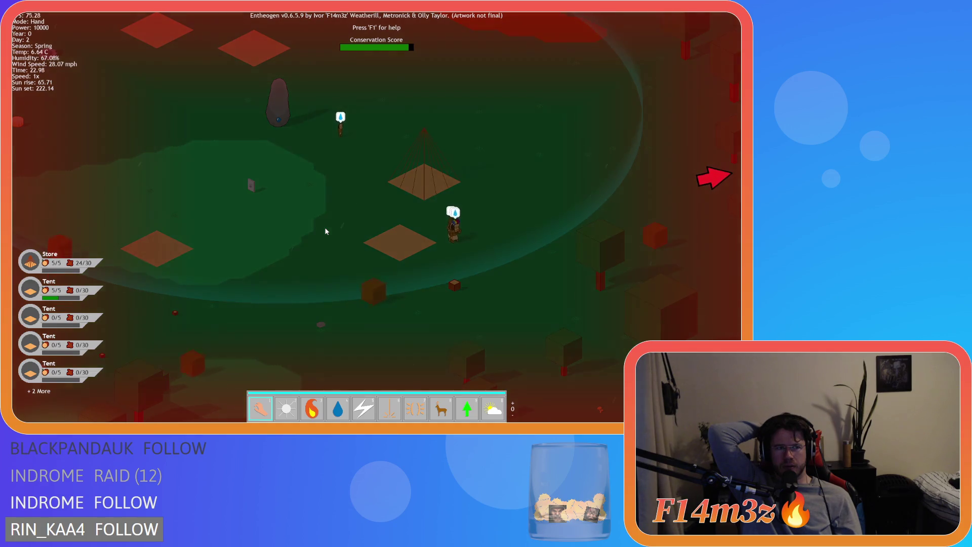
pyautogui.press('w')
pyautogui.press('d')
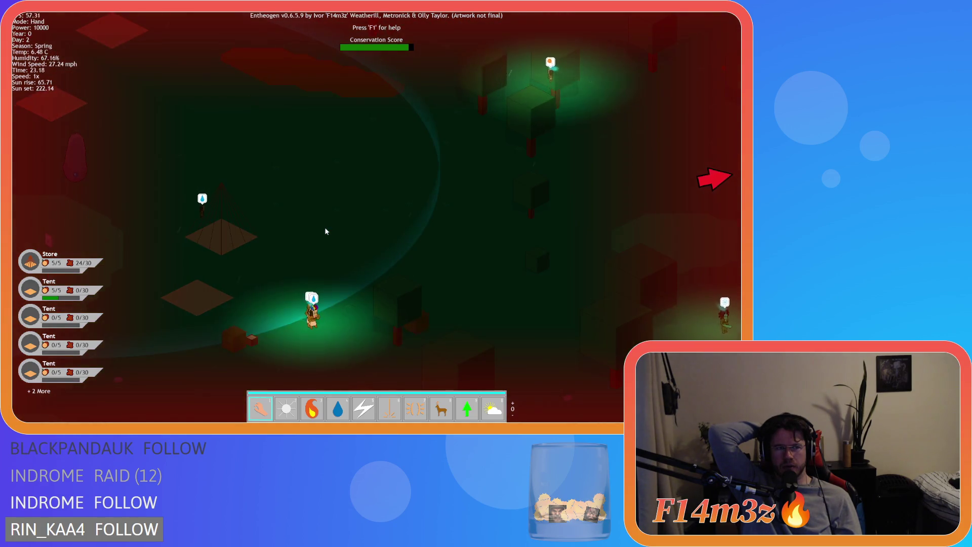
# Step: Run at 8x through nightfall across the night map, slowing to 1x at dawn
pyautogui.press('s')
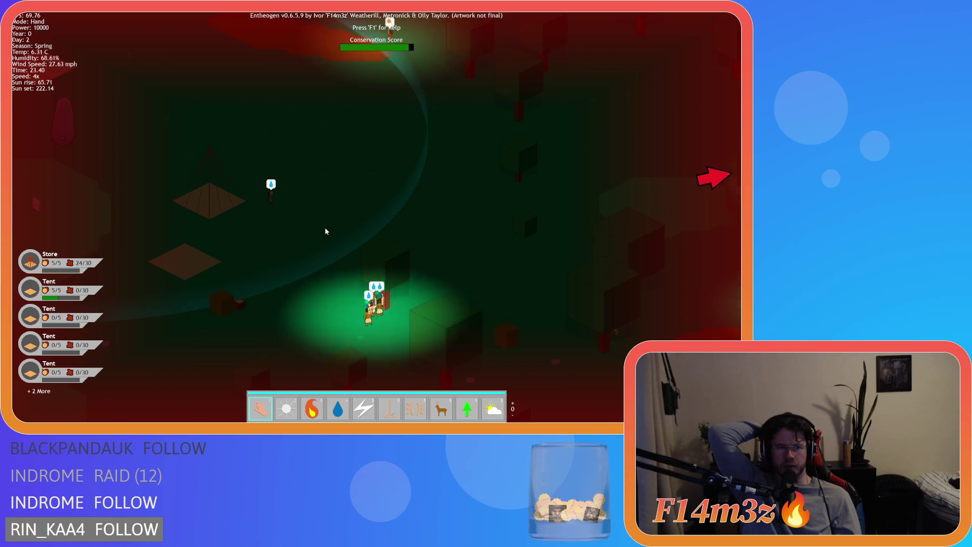
pyautogui.press('+')
pyautogui.press('+')
pyautogui.press('+')
pyautogui.press('s')
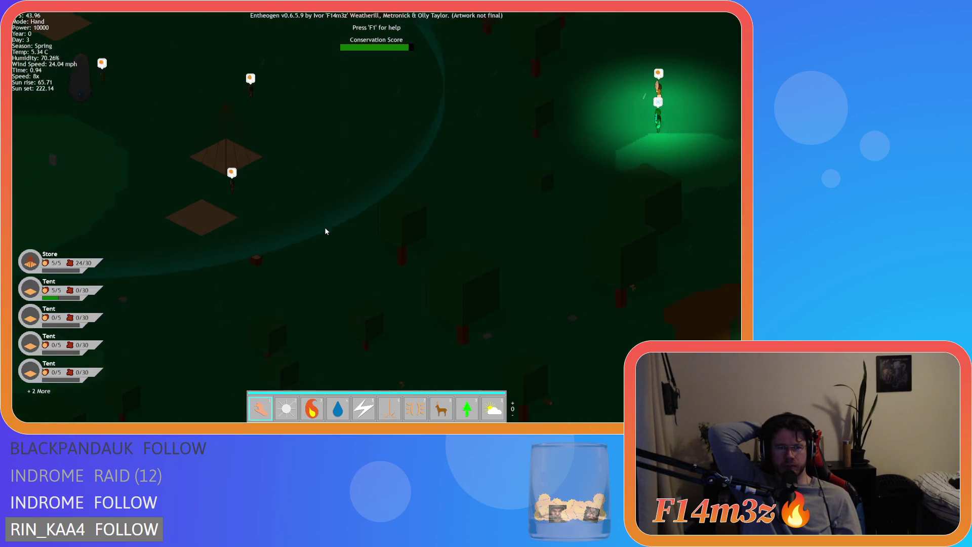
pyautogui.press('a')
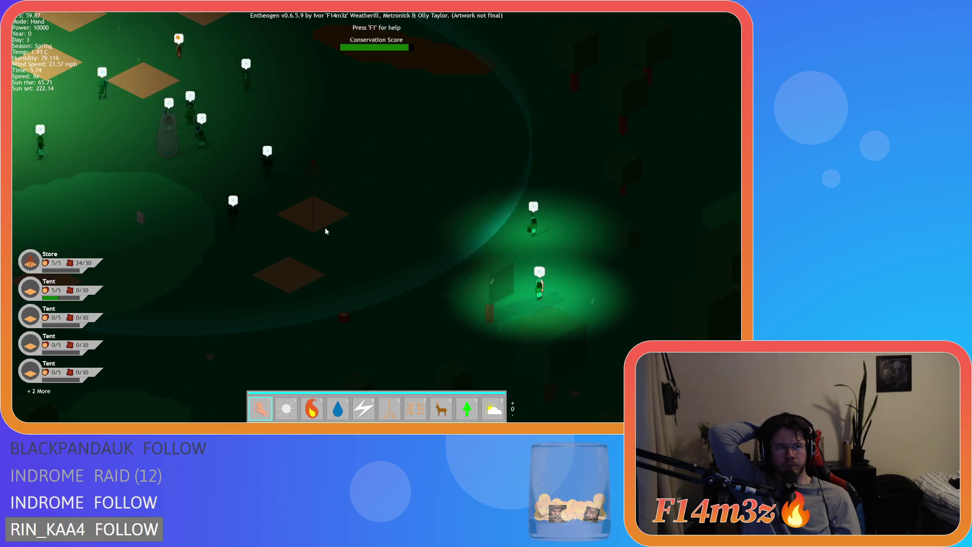
pyautogui.press('w')
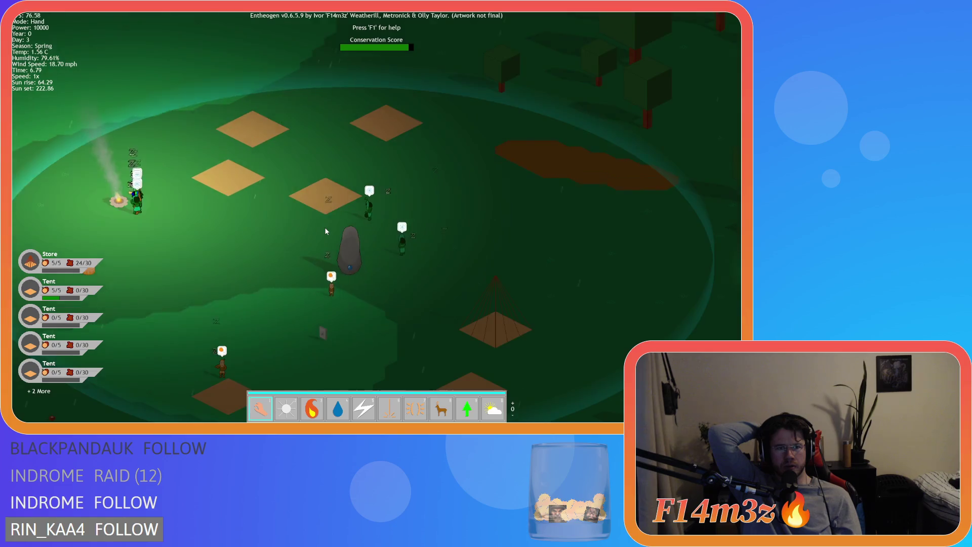
# Step: Watch the sunrise over the camp, lower game speed to 4x, and flip the toolbar page
pyautogui.press('s')
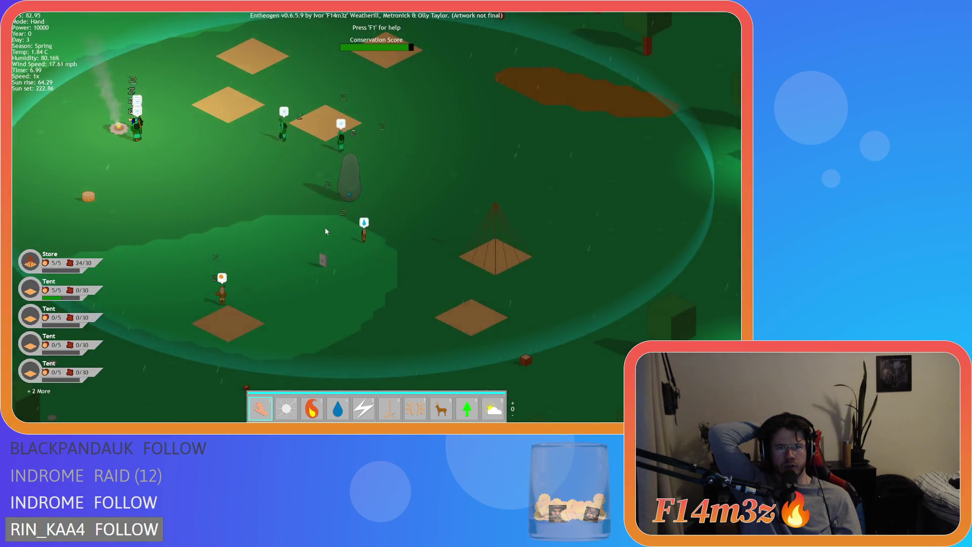
pyautogui.press('w')
pyautogui.press('d')
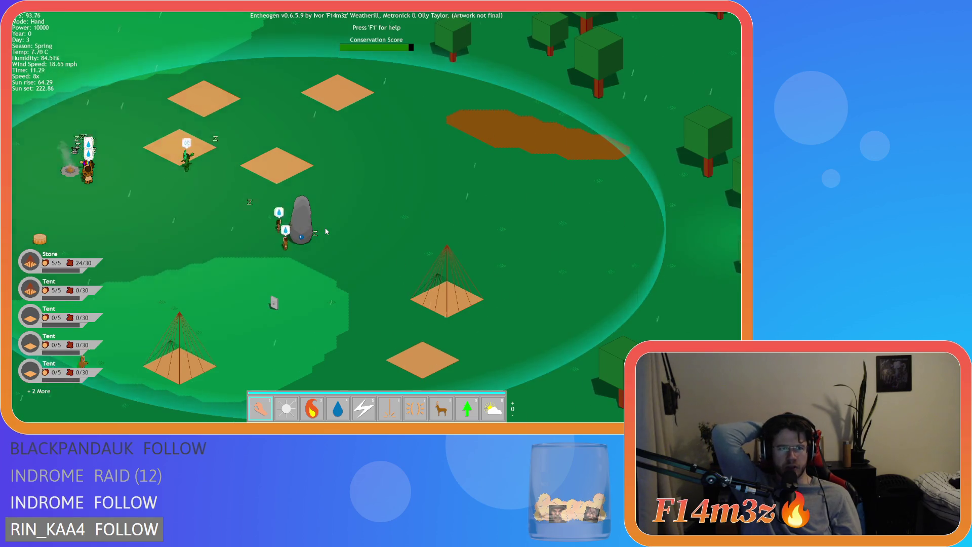
pyautogui.press('-')
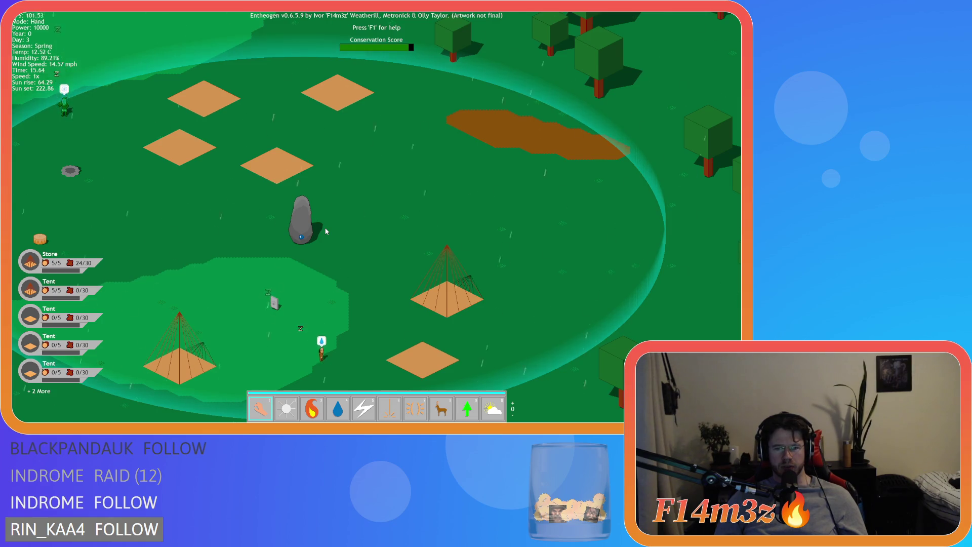
pyautogui.scroll(2, 326, 231)
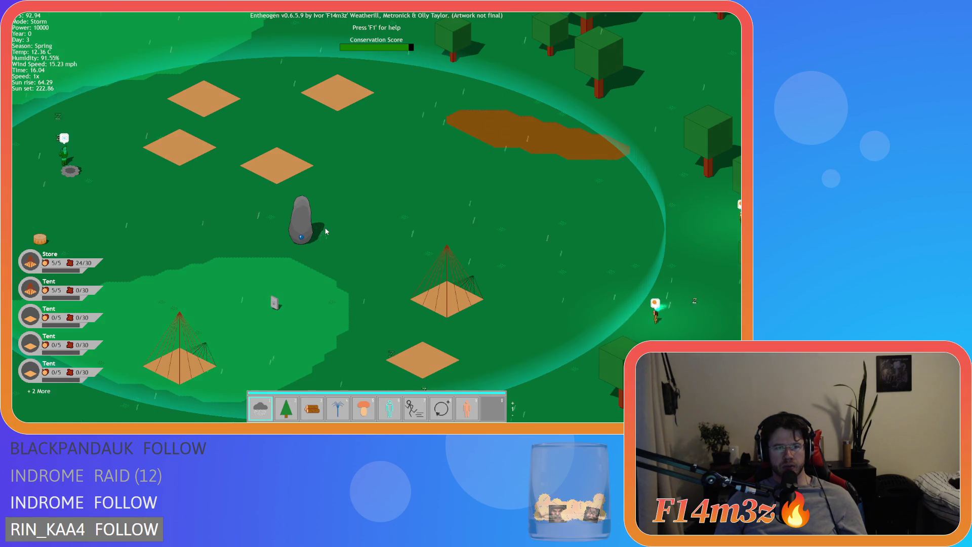
# Step: Flip the toolbar pages, return game speed to 1x, and pan across the village toward the villagers
pyautogui.scroll(1, 326, 232)
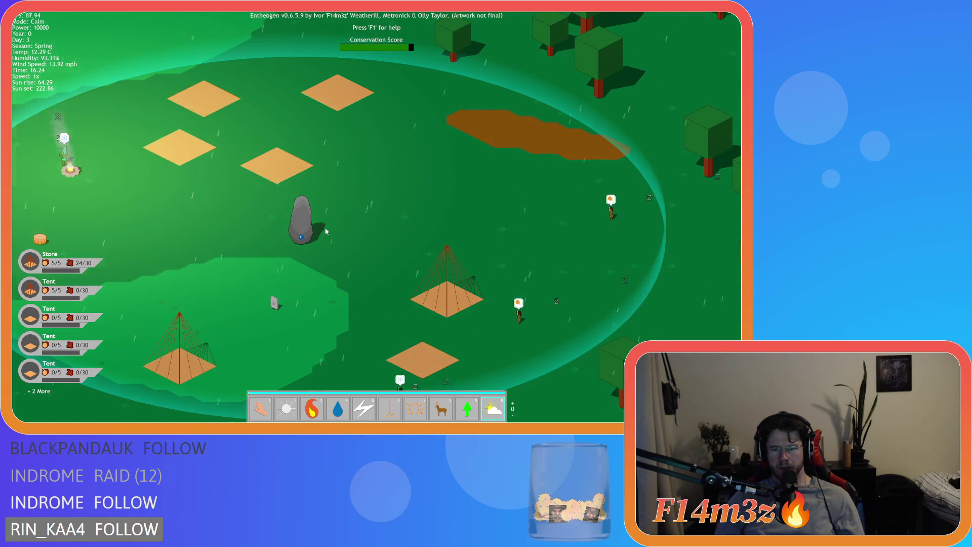
pyautogui.scroll(1, 348, 244)
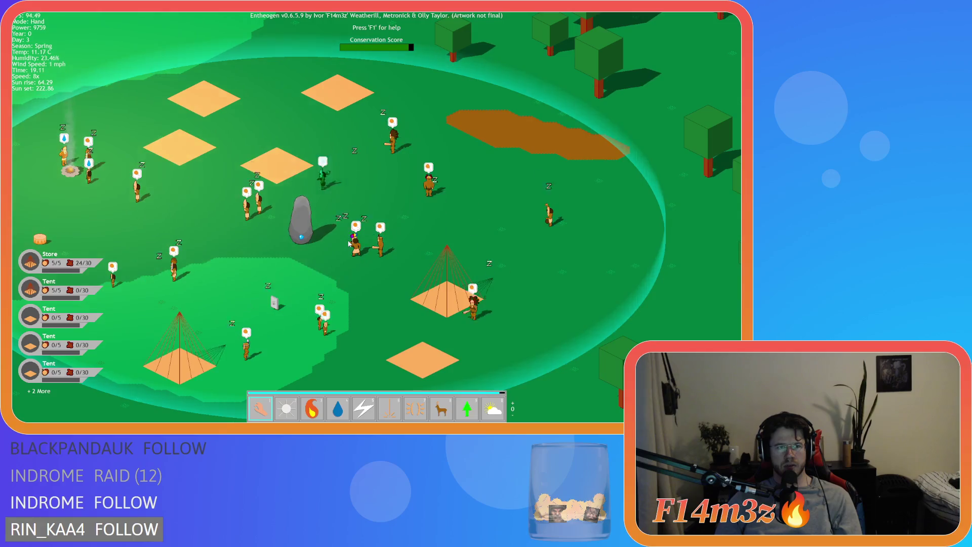
pyautogui.press('space')
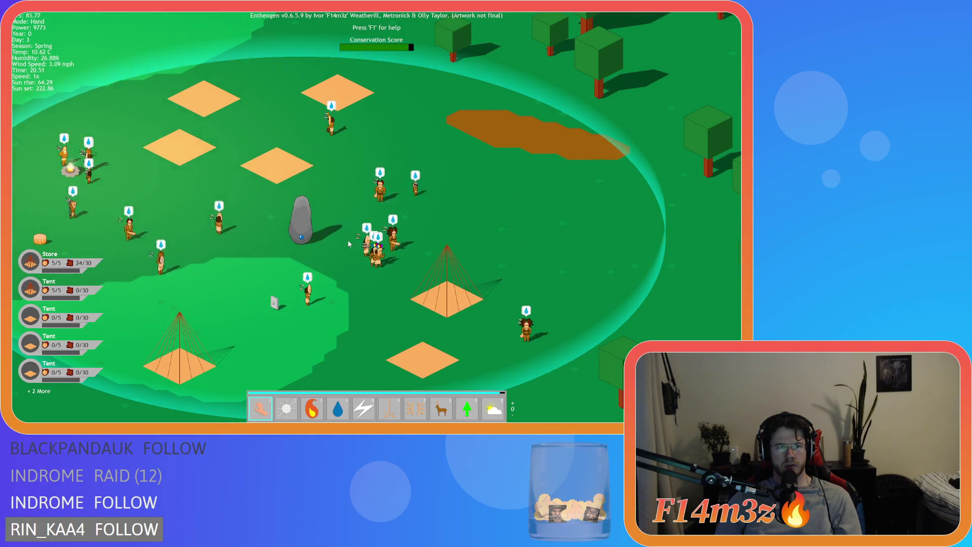
pyautogui.press('-')
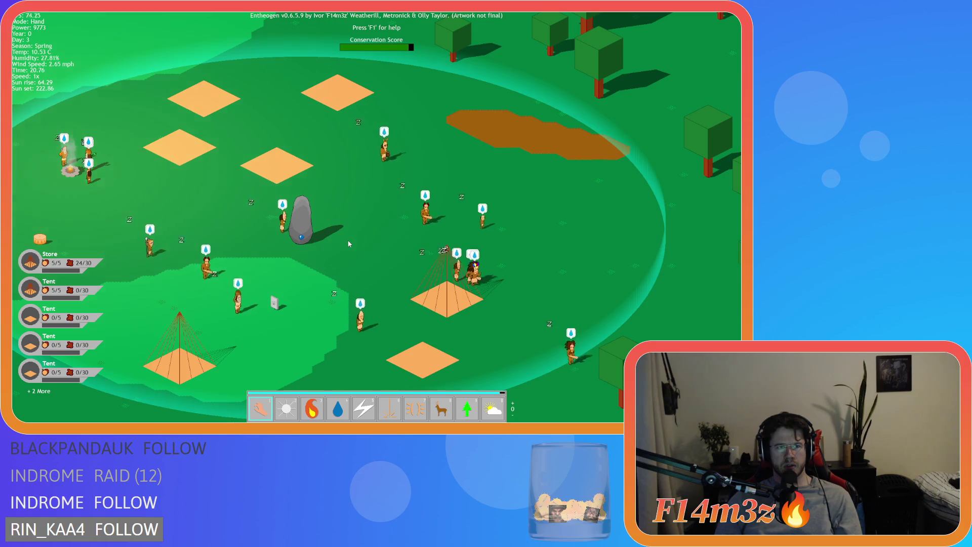
pyautogui.press('a')
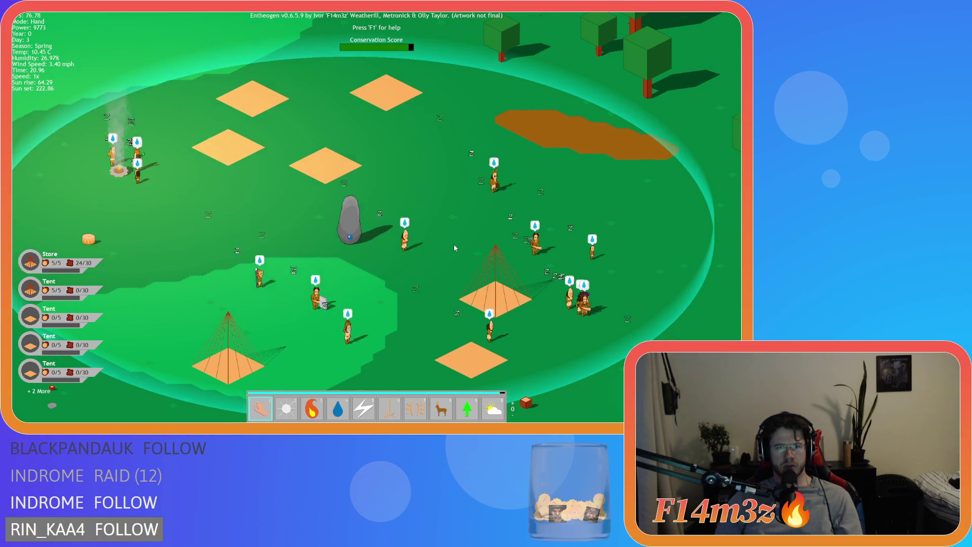
pyautogui.press('d')
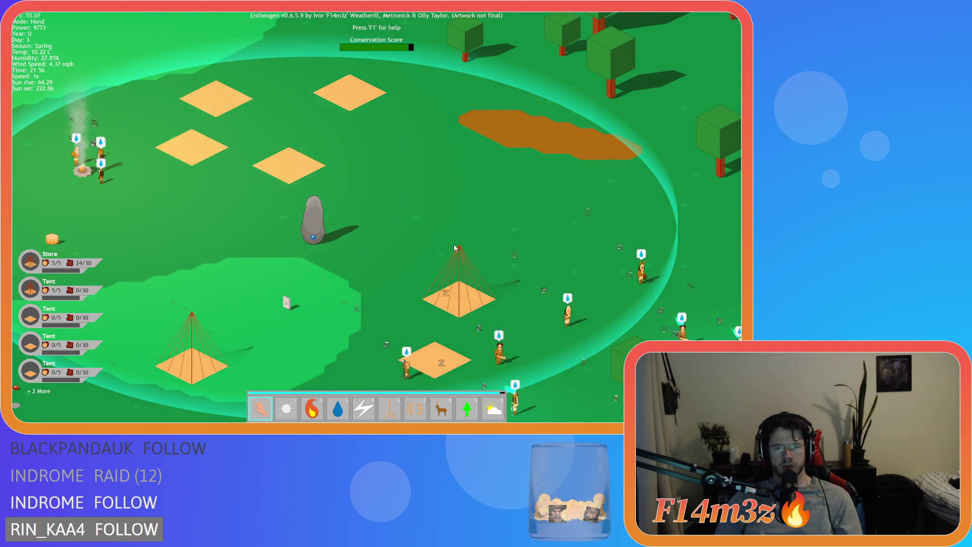
pyautogui.hotkey('s', 'd')
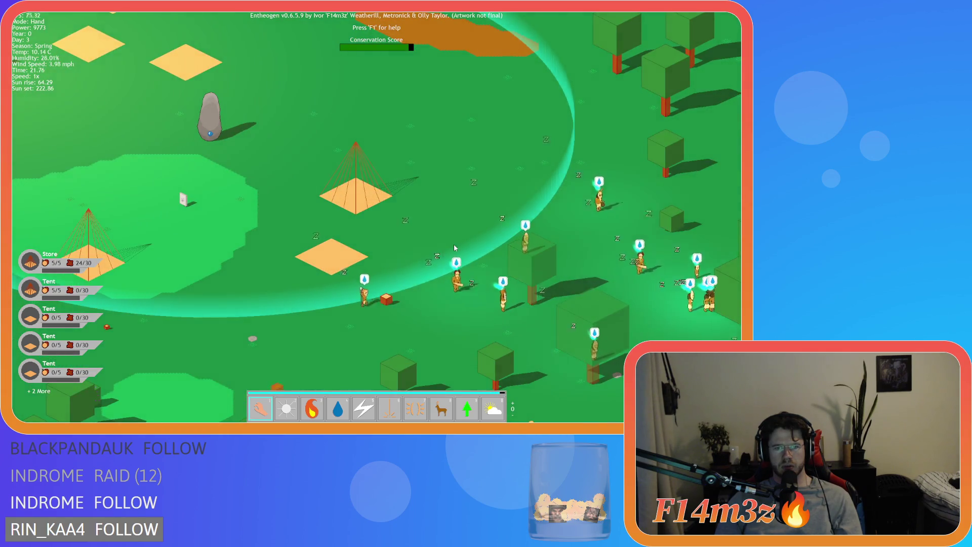
# Step: Pan from the tents and stone through the eastern forest toward the river clearing
pyautogui.hotkey('w', 'a')
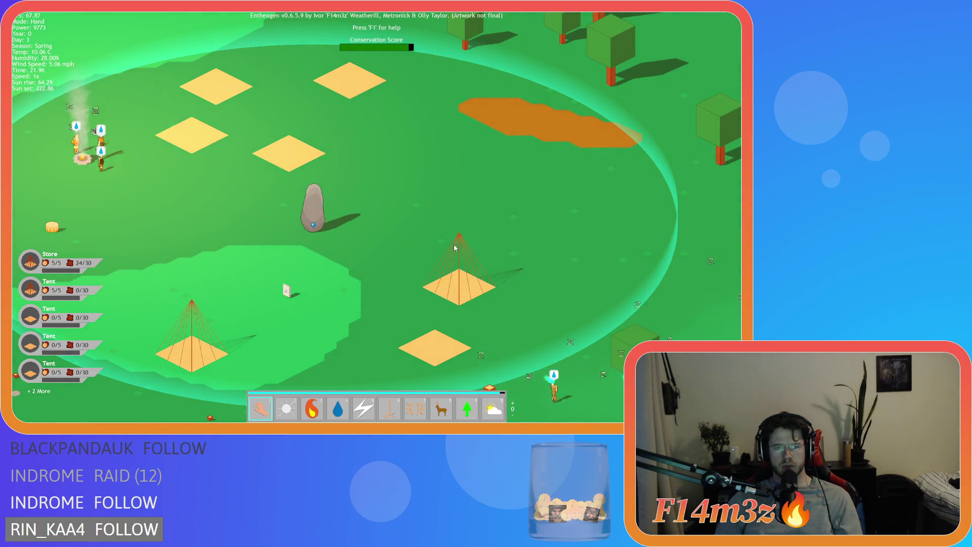
pyautogui.hotkey('s', 'd')
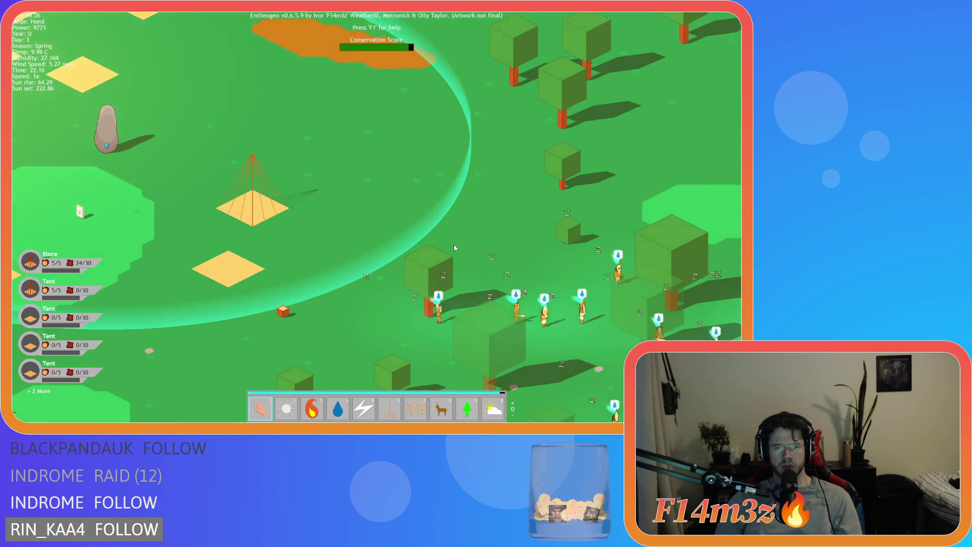
pyautogui.press('d')
pyautogui.press('w')
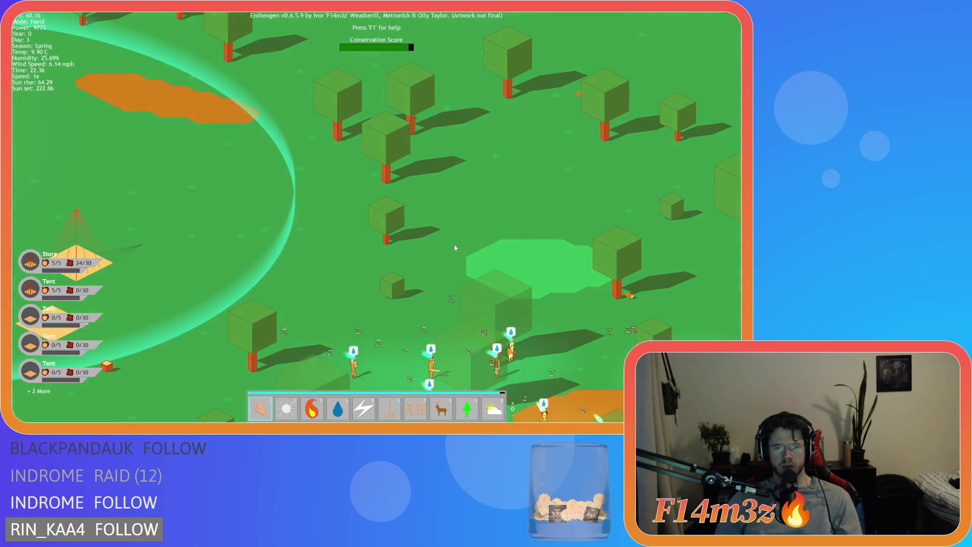
pyautogui.hotkey('s', 'd')
pyautogui.press('d')
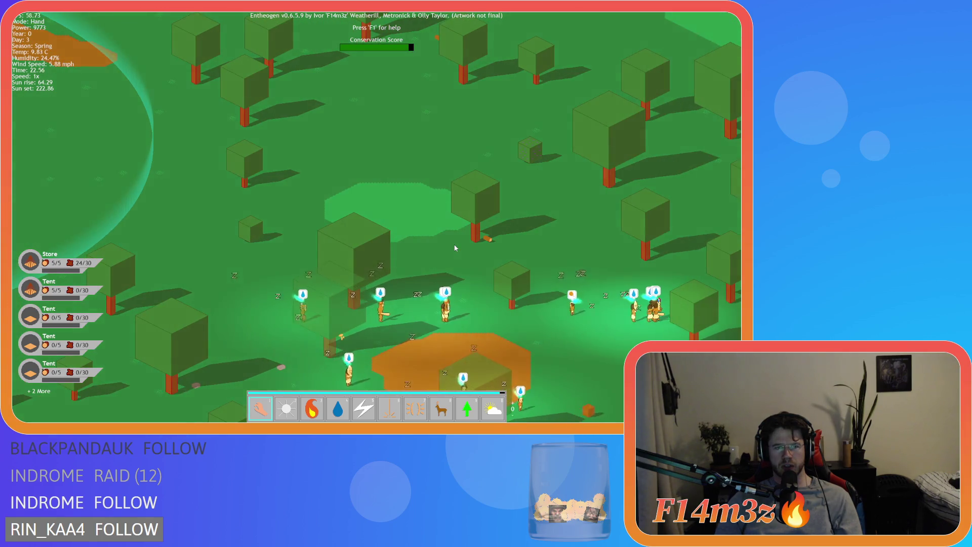
pyautogui.hotkey('s', 'd')
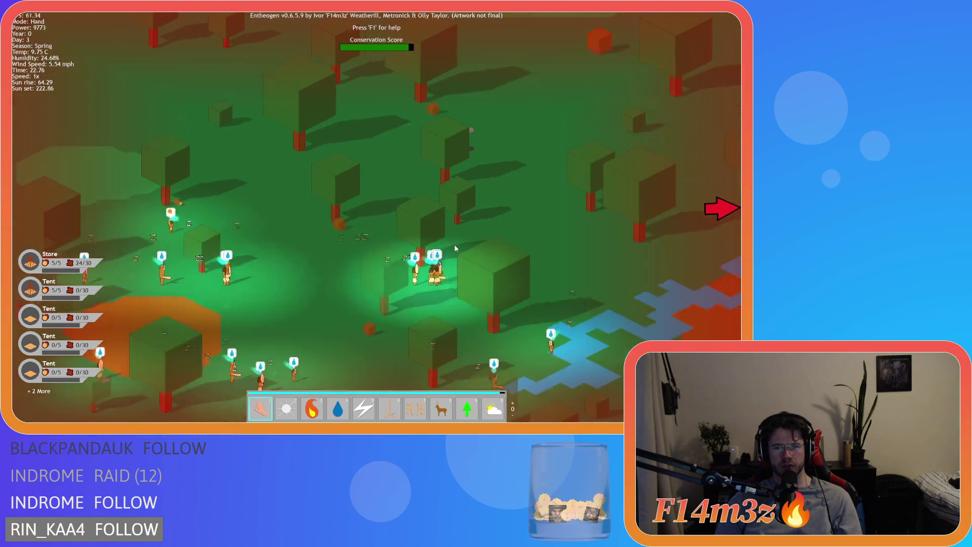
pyautogui.hotkey('w', 'd')
# Step: Centre on the sleeping villagers and pan over the dark village inspecting night lighting
pyautogui.press('s')
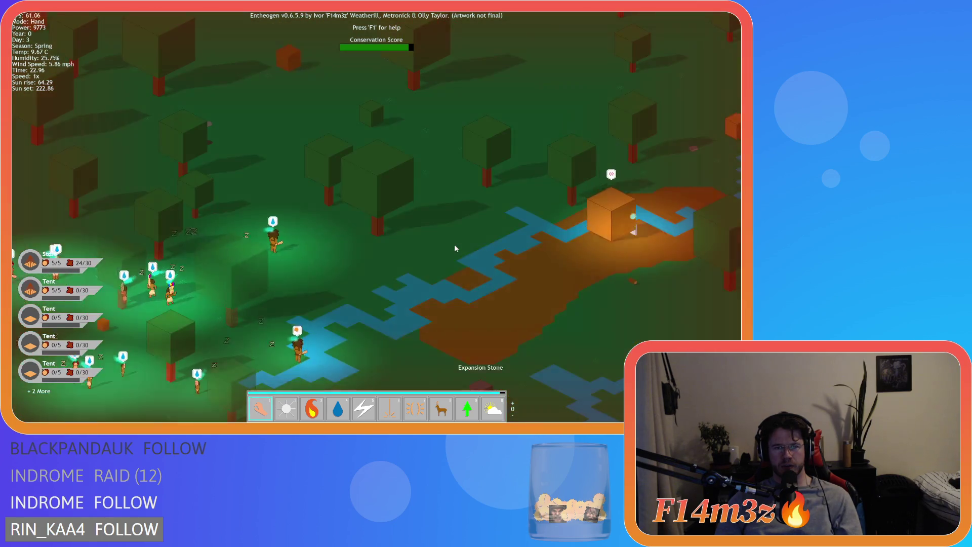
pyautogui.press('a')
pyautogui.press('a')
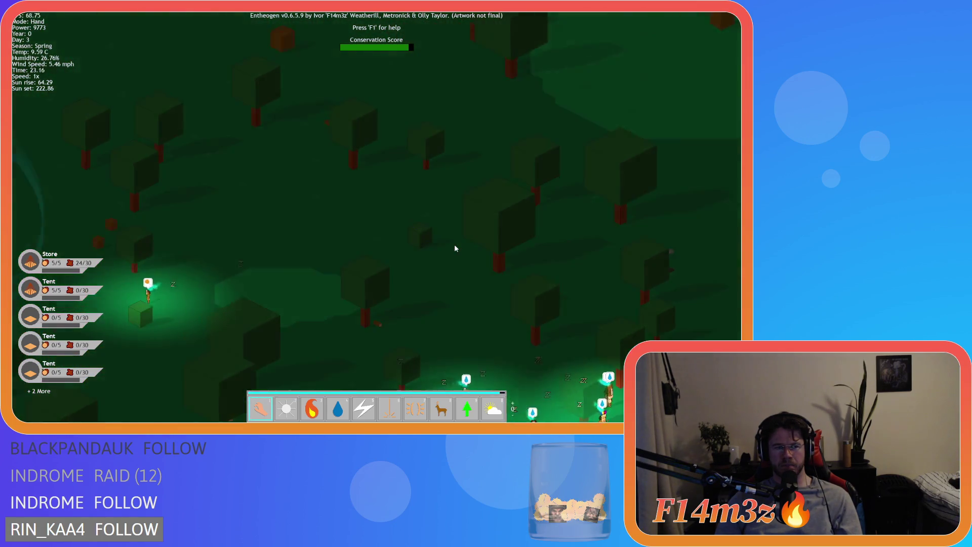
pyautogui.press('a')
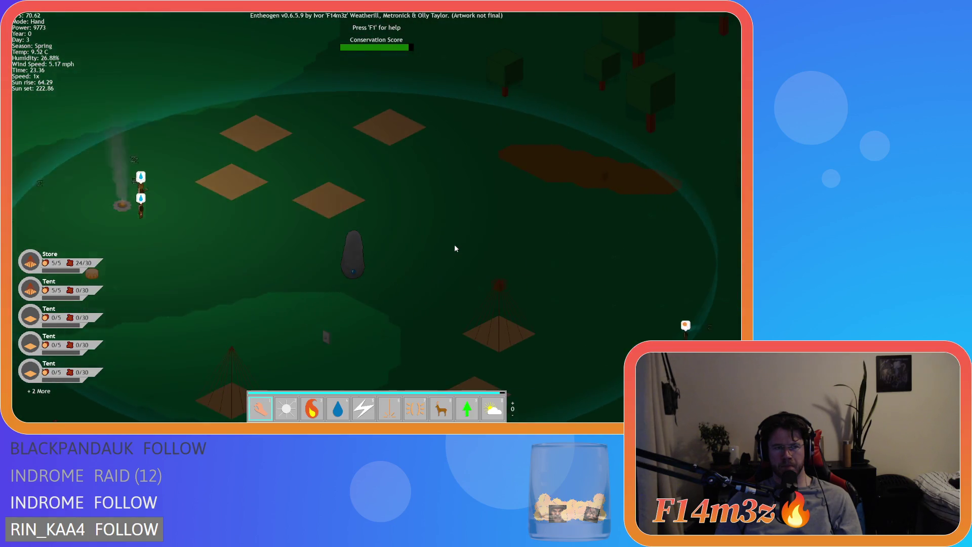
pyautogui.press('d')
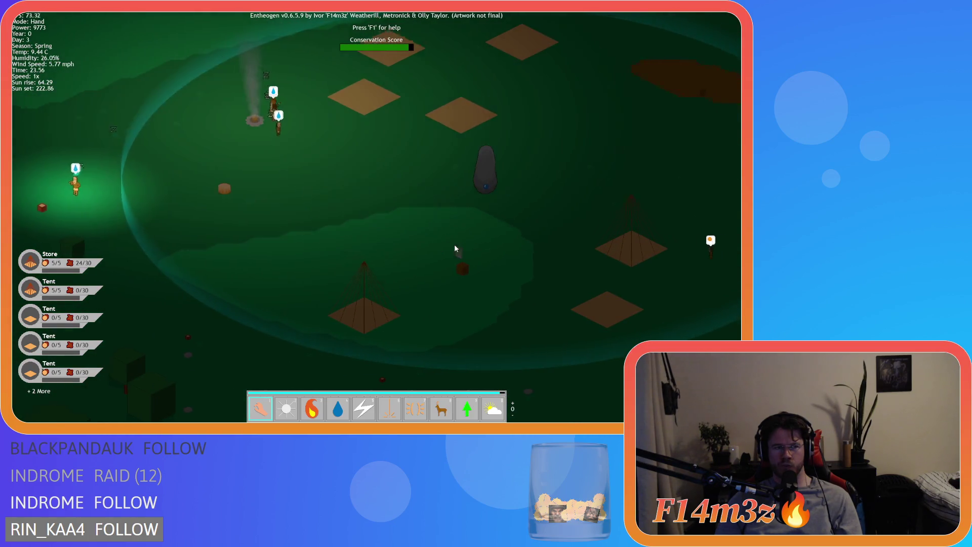
pyautogui.press('w')
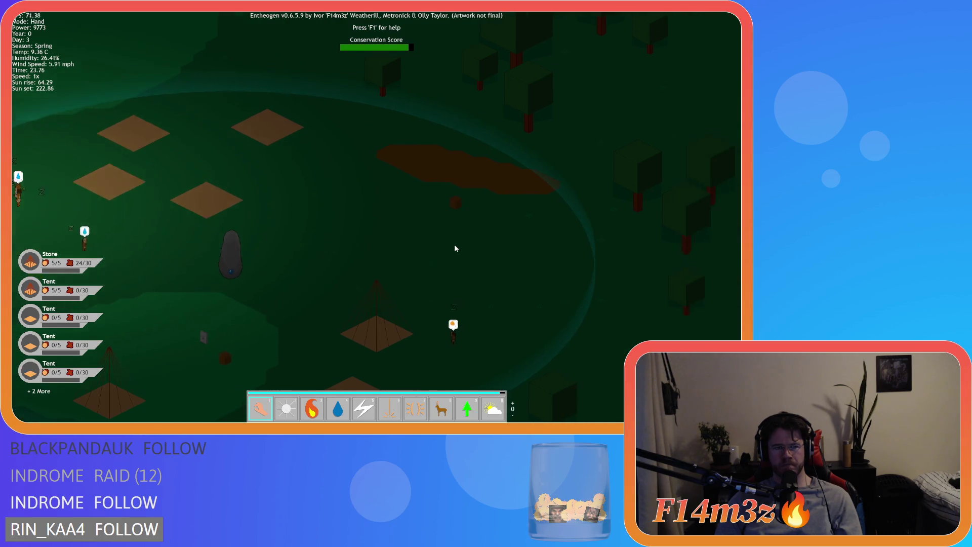
pyautogui.press('a')
pyautogui.press('s')
pyautogui.press('a')
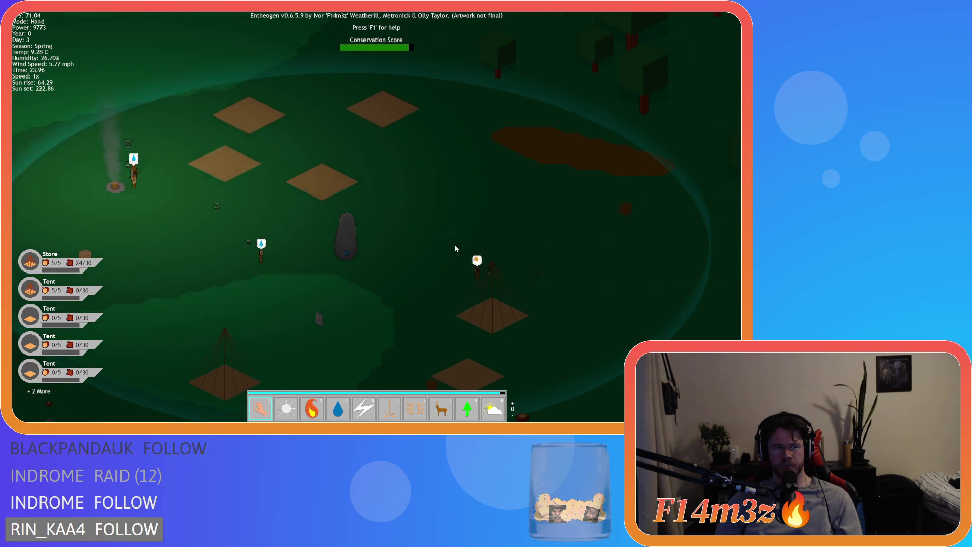
pyautogui.press('s')
pyautogui.press('d')
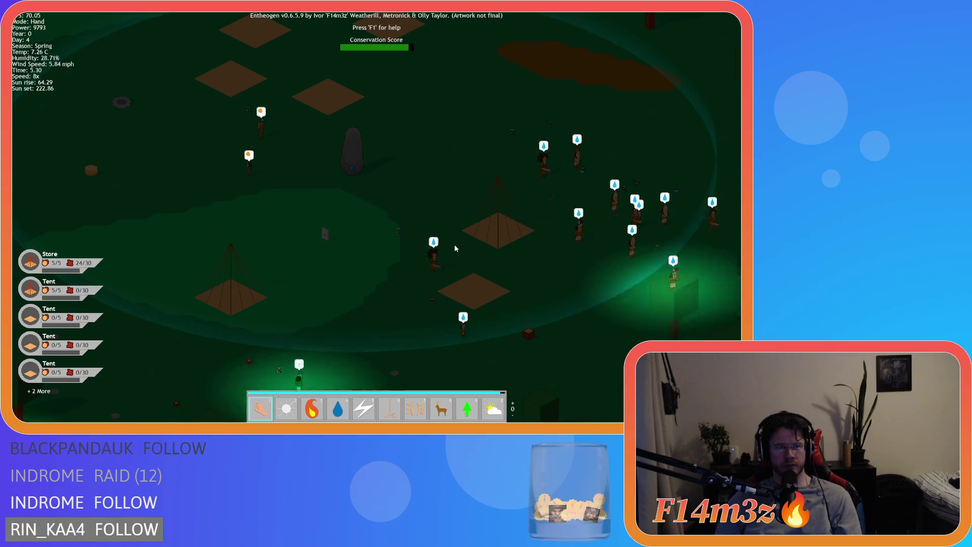
# Step: Pan across the villagers, forest and open field, then back toward the stone
pyautogui.press('d')
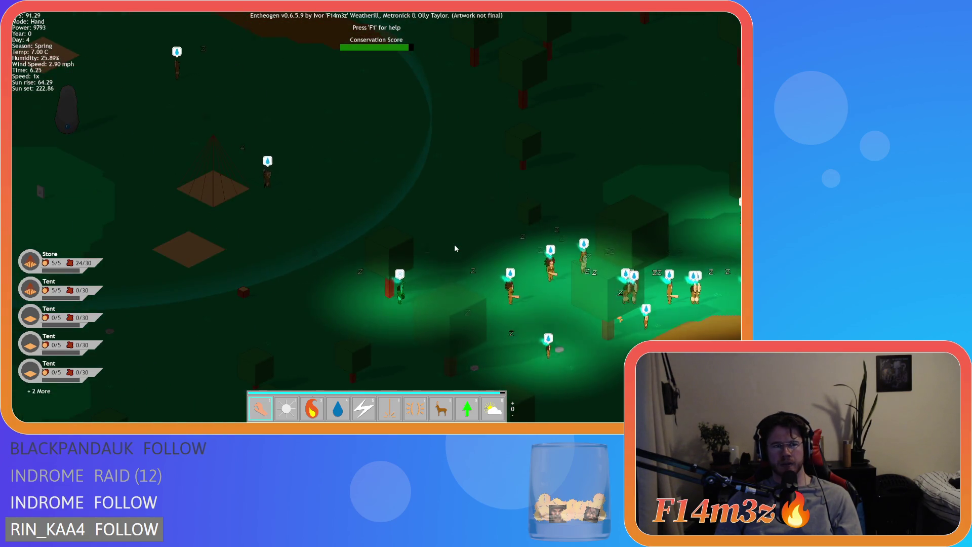
pyautogui.press('d')
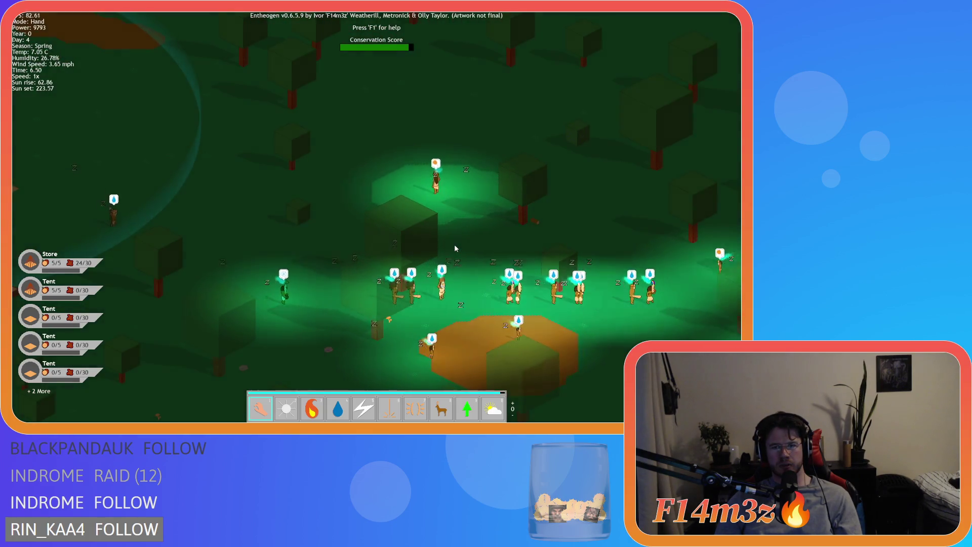
pyautogui.press('a')
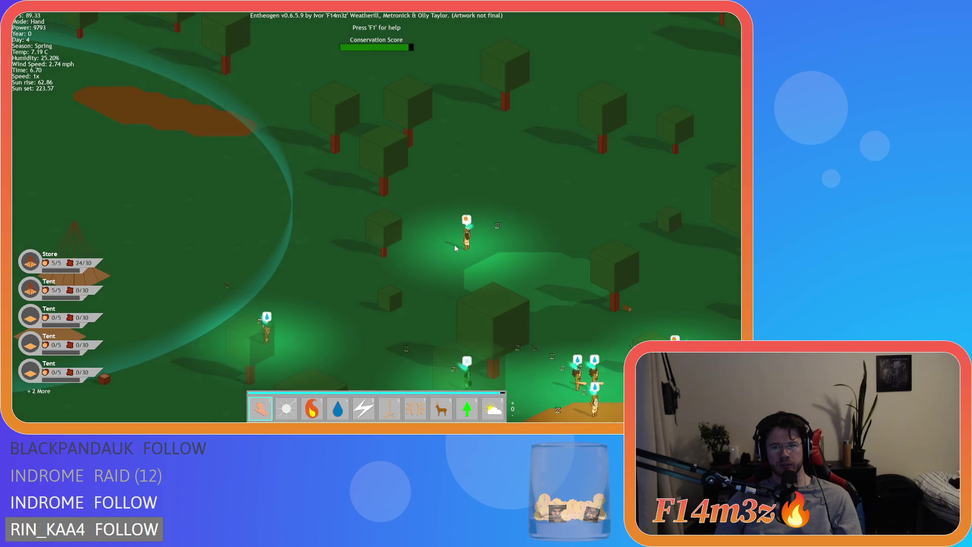
pyautogui.press('d')
pyautogui.press('s')
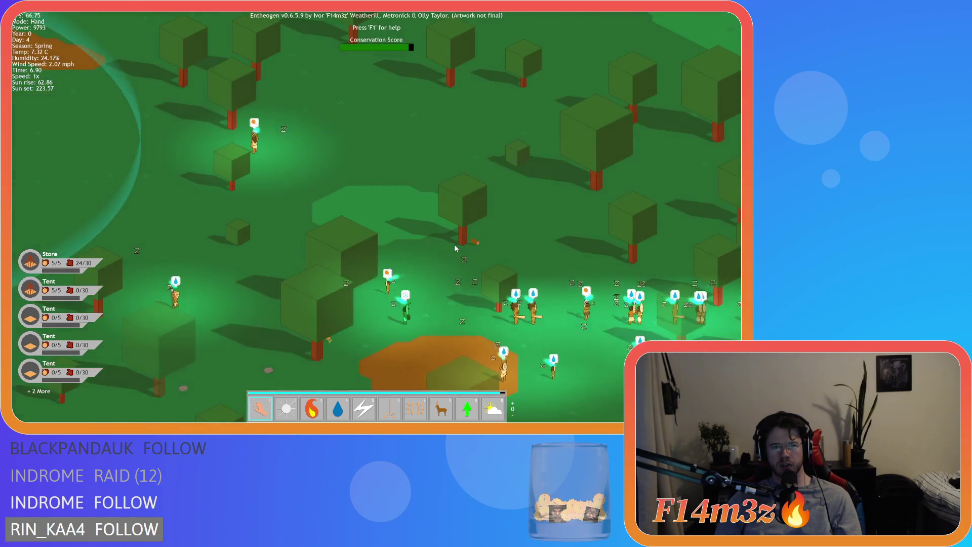
pyautogui.press('d')
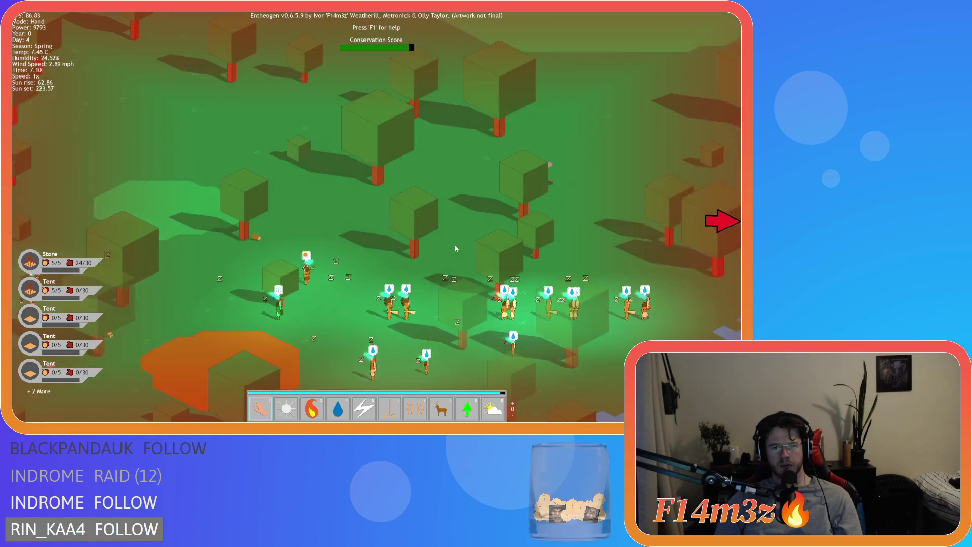
pyautogui.press('d')
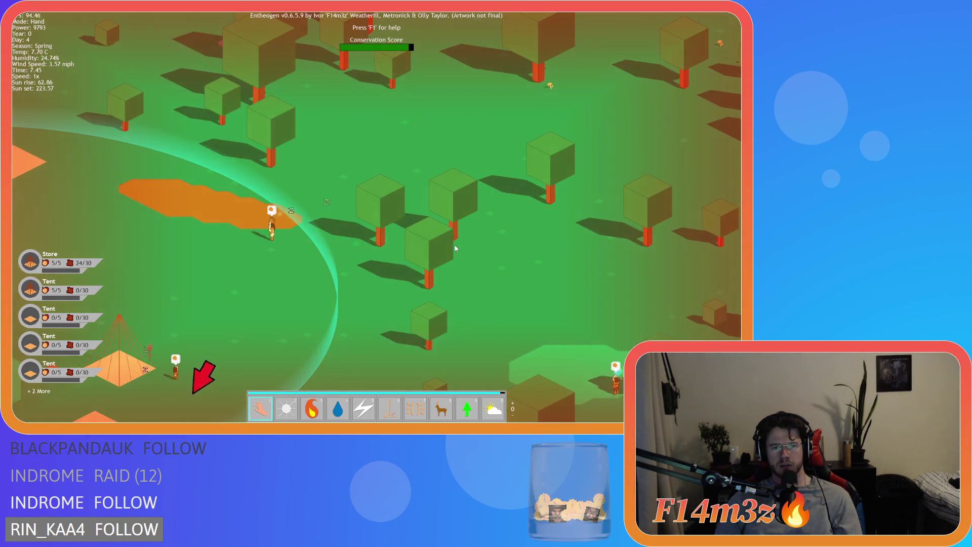
pyautogui.press('a')
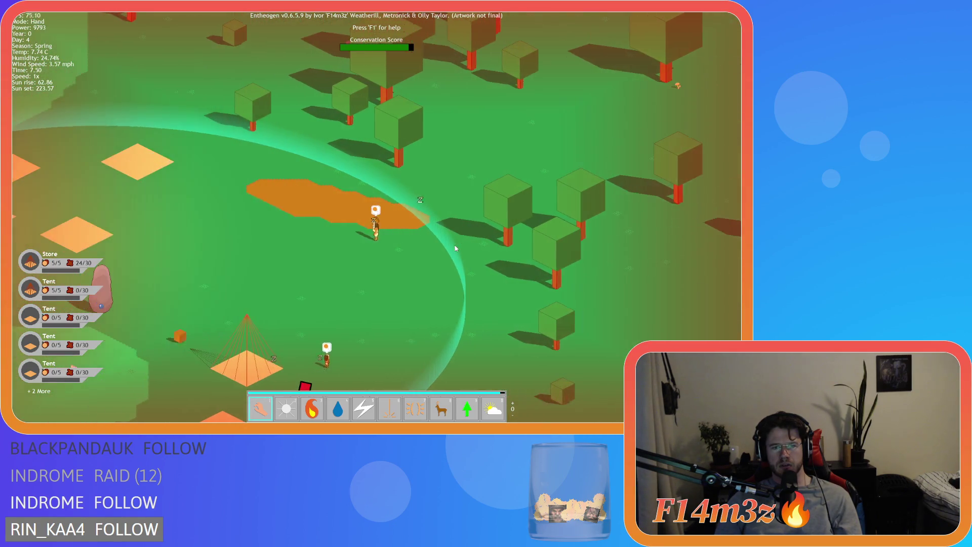
pyautogui.press('a')
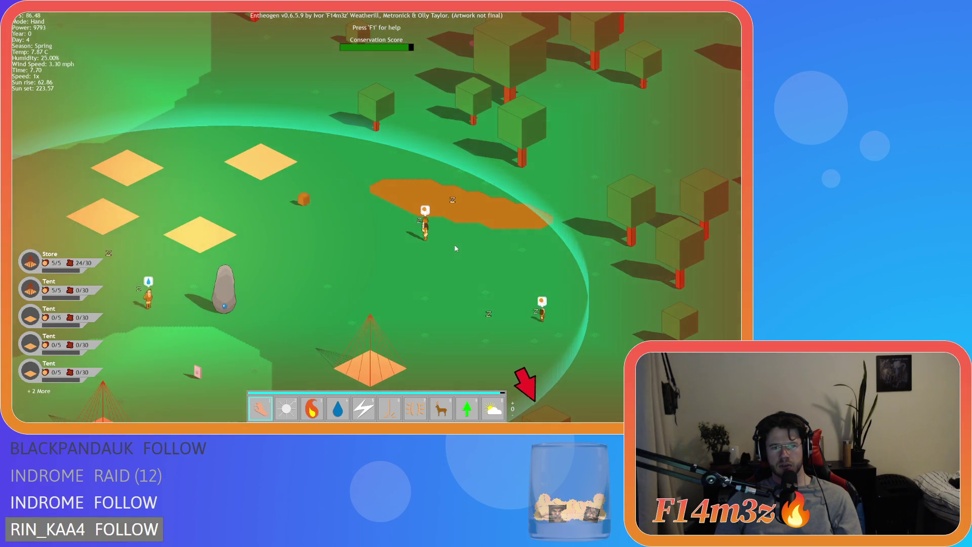
# Step: Check the morning lighting over the trees, tents and villagers, then bring up the quit prompt
pyautogui.press('s')
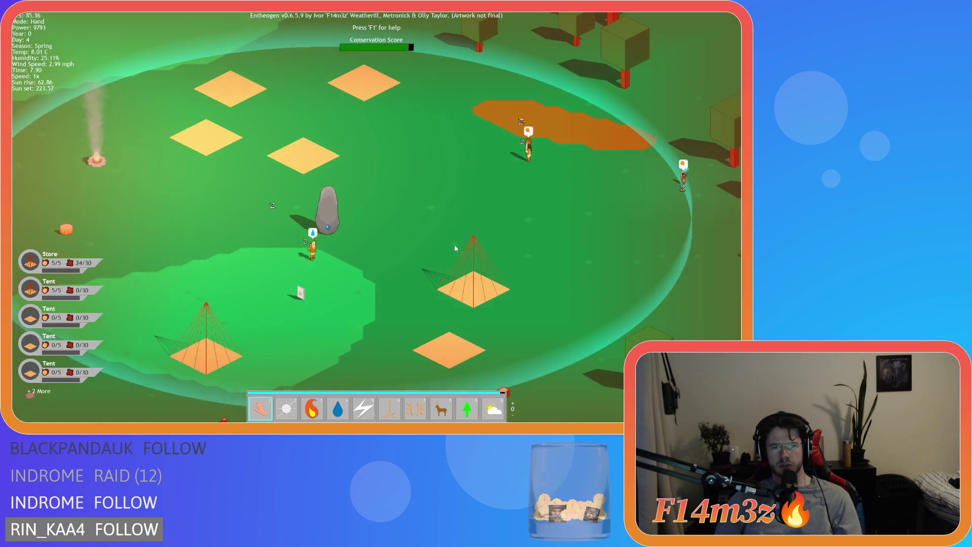
pyautogui.press('w')
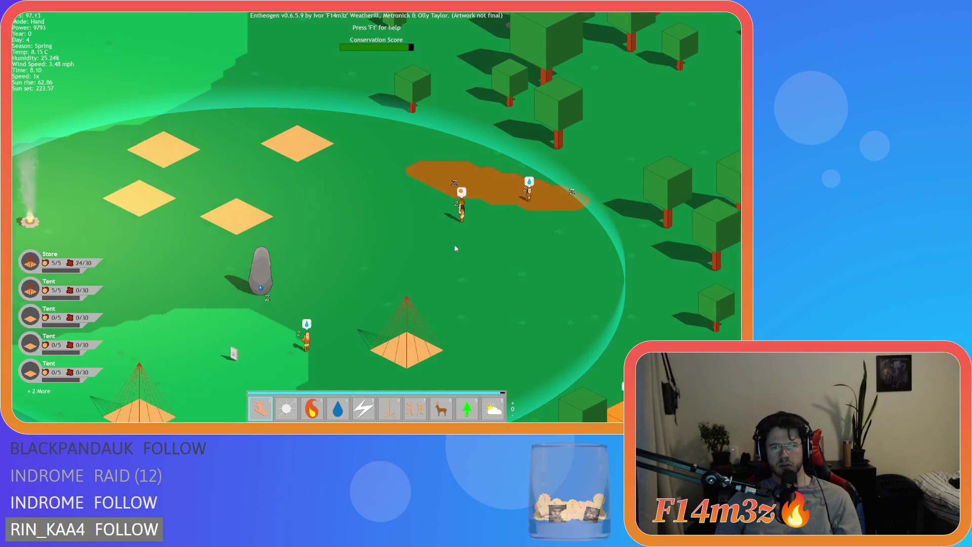
pyautogui.press('d')
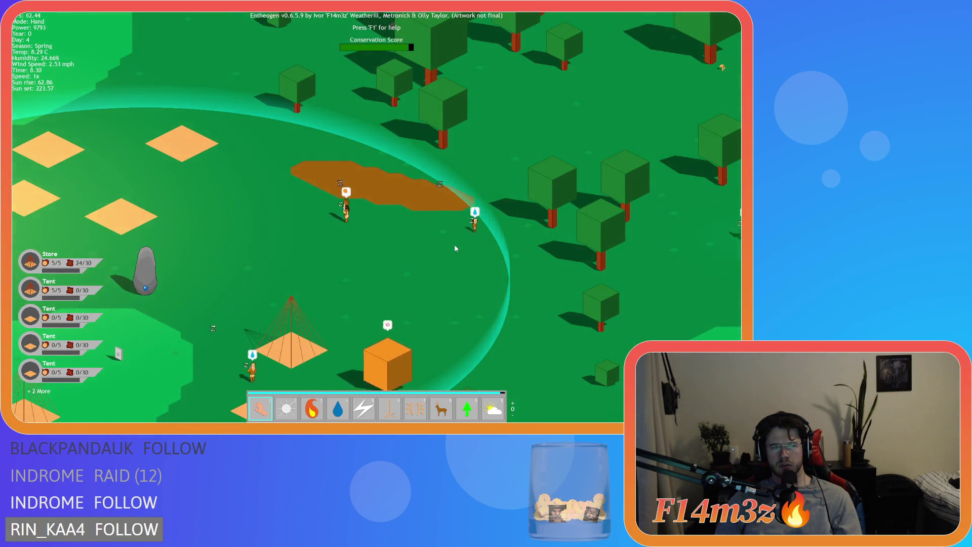
pyautogui.press('e')
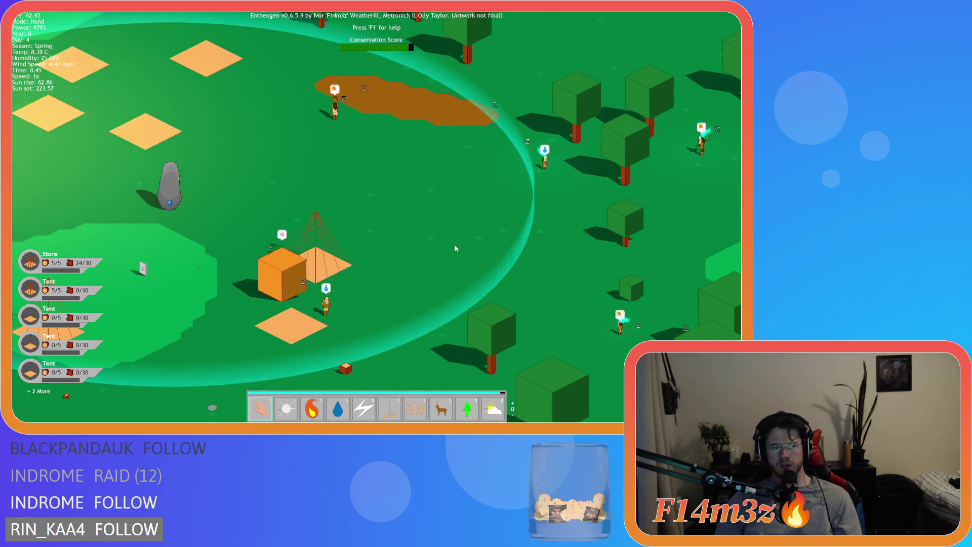
pyautogui.press('e')
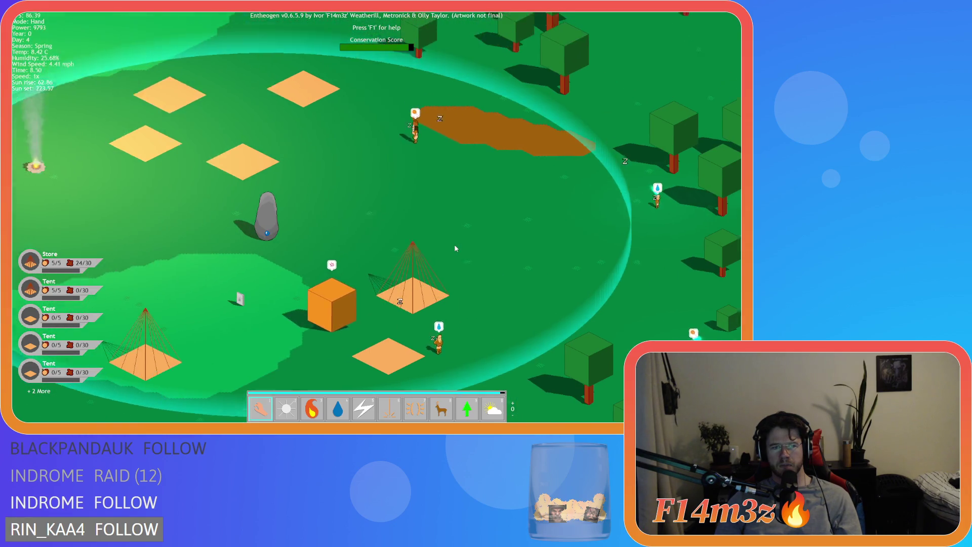
pyautogui.press('w')
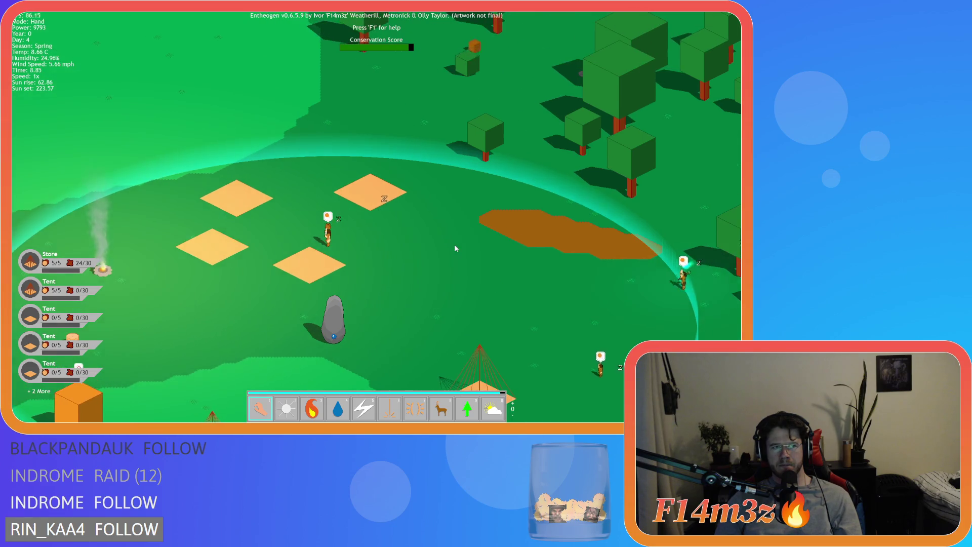
pyautogui.press('s')
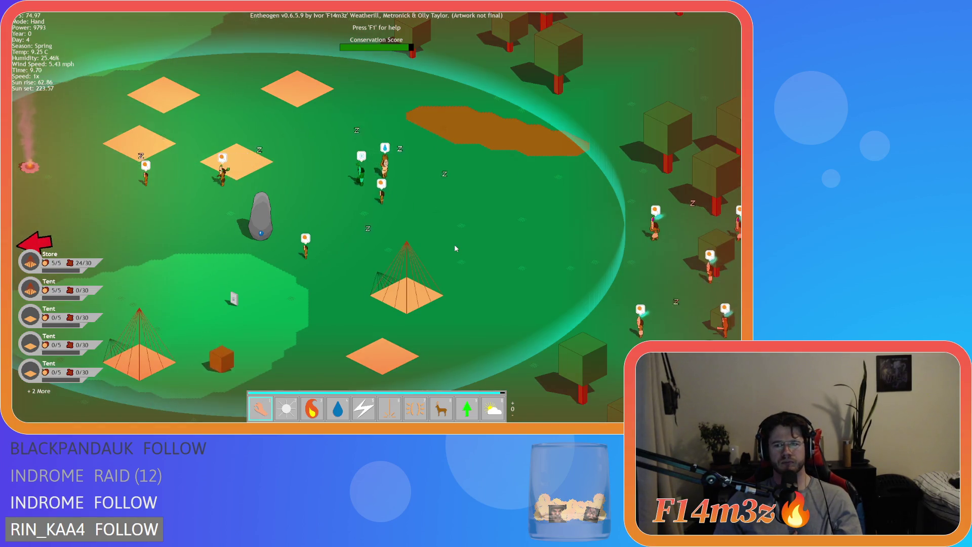
pyautogui.press('a')
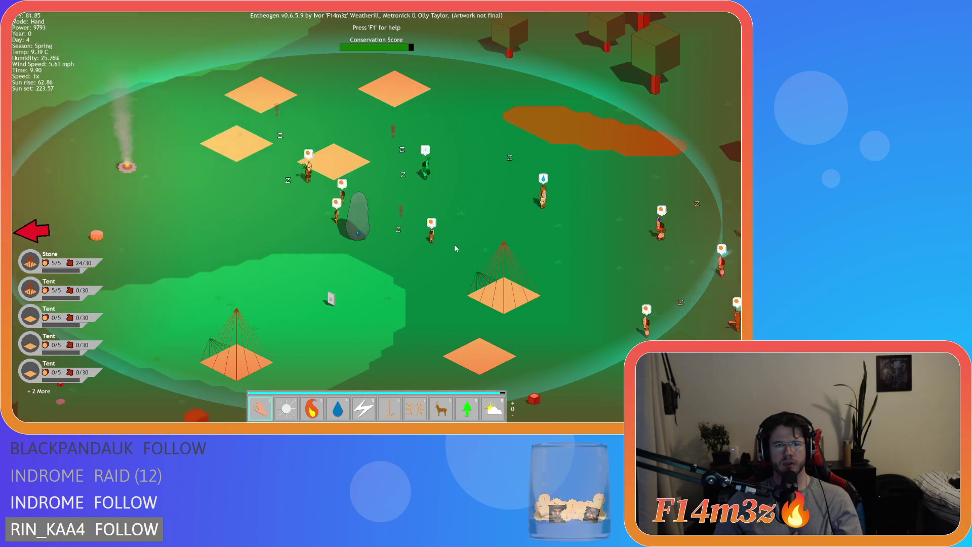
pyautogui.press('s')
pyautogui.press('d')
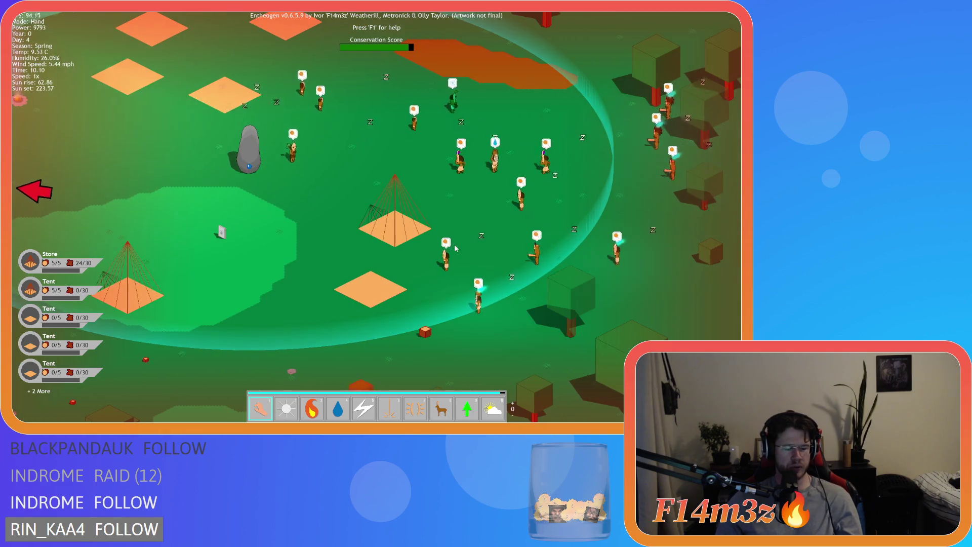
pyautogui.press('Escape')
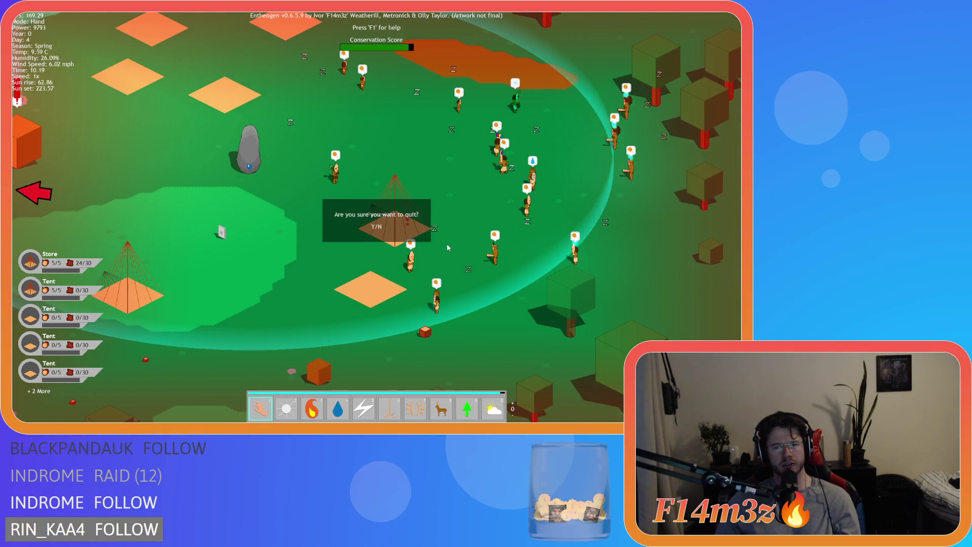
# Step: Quit the game, change the line 70 blend mode from bm_add to bm_max, and rebuild and run
pyautogui.press('y')
pyautogui.click(430, 226)
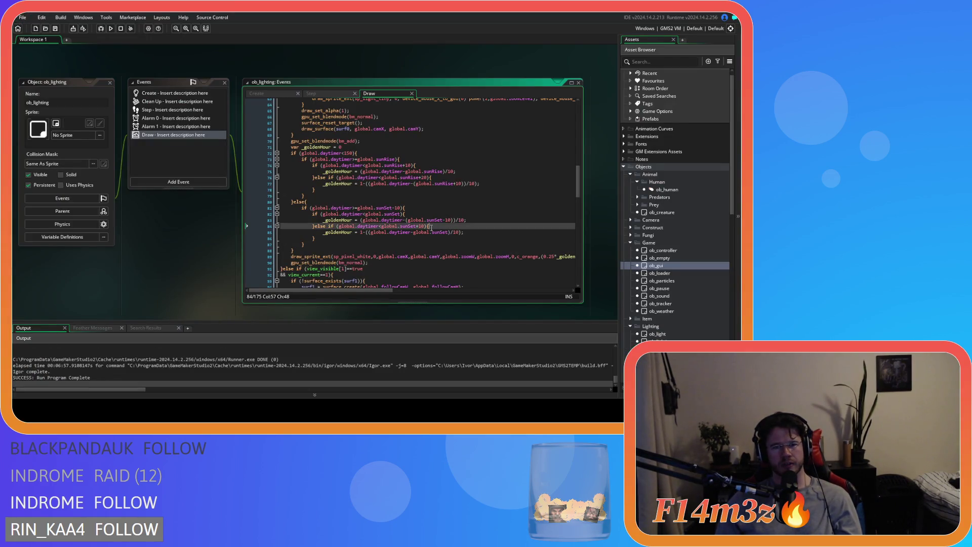
pyautogui.moveTo(577, 191); pyautogui.dragTo(577, 187)
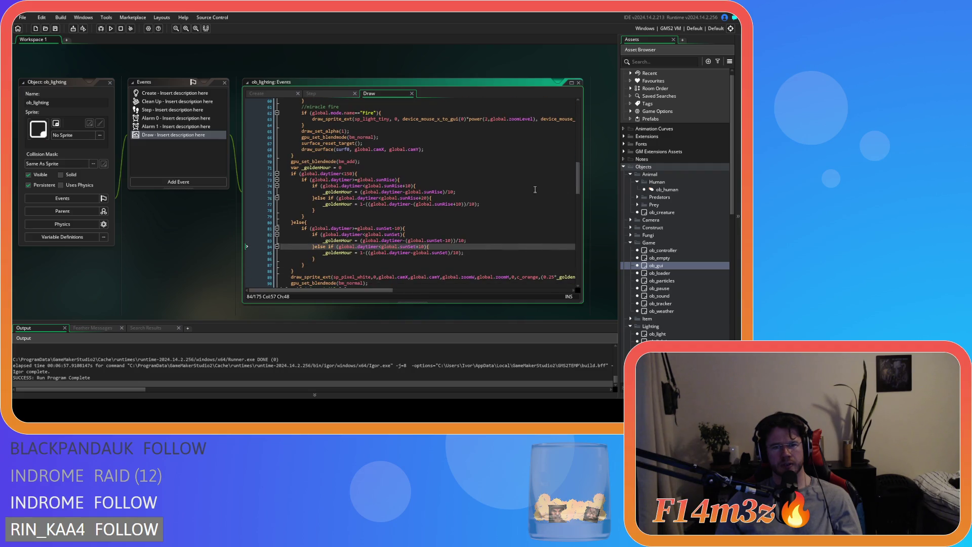
pyautogui.click(346, 162)
pyautogui.write('max')
pyautogui.press('F5')
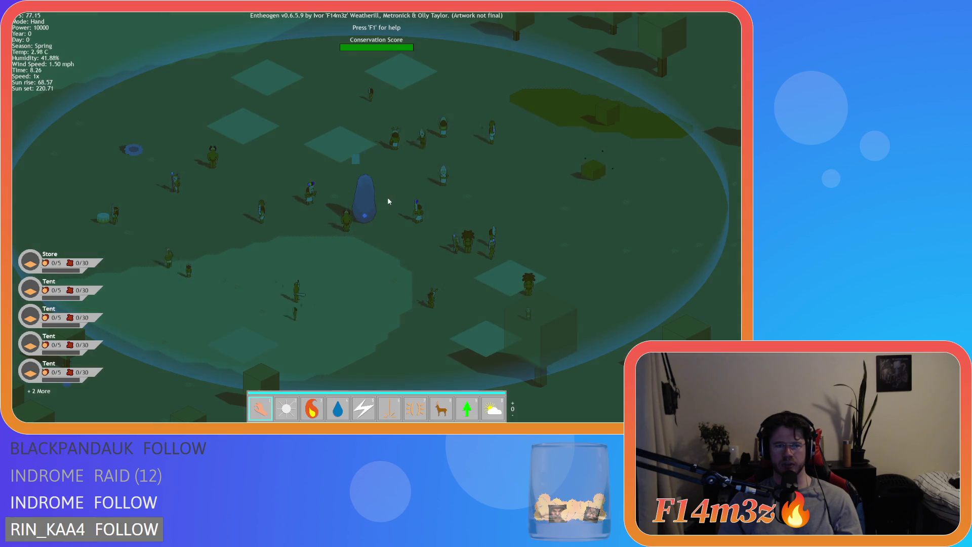
# Step: Pan across the darkened village, campfire and forest edge to survey the night lighting
pyautogui.press('Left')
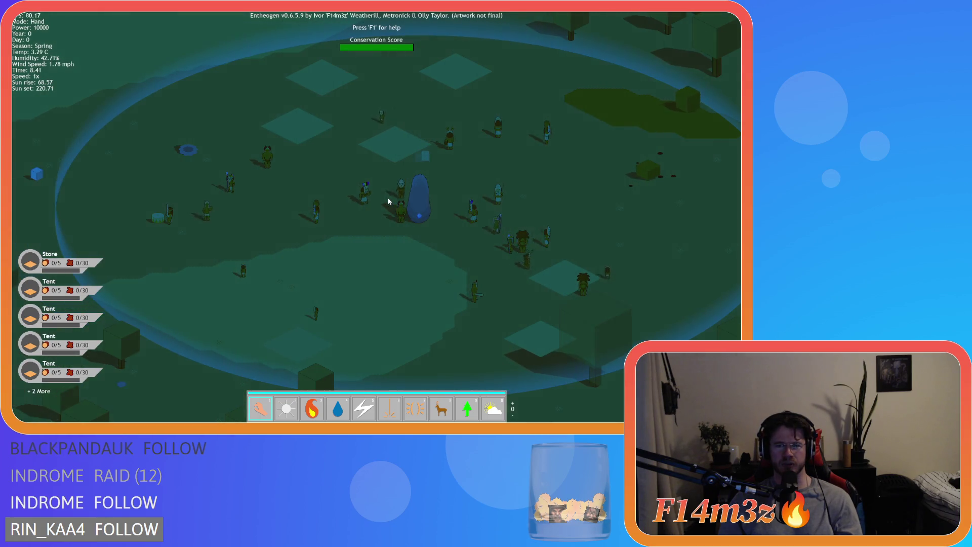
pyautogui.press('Right')
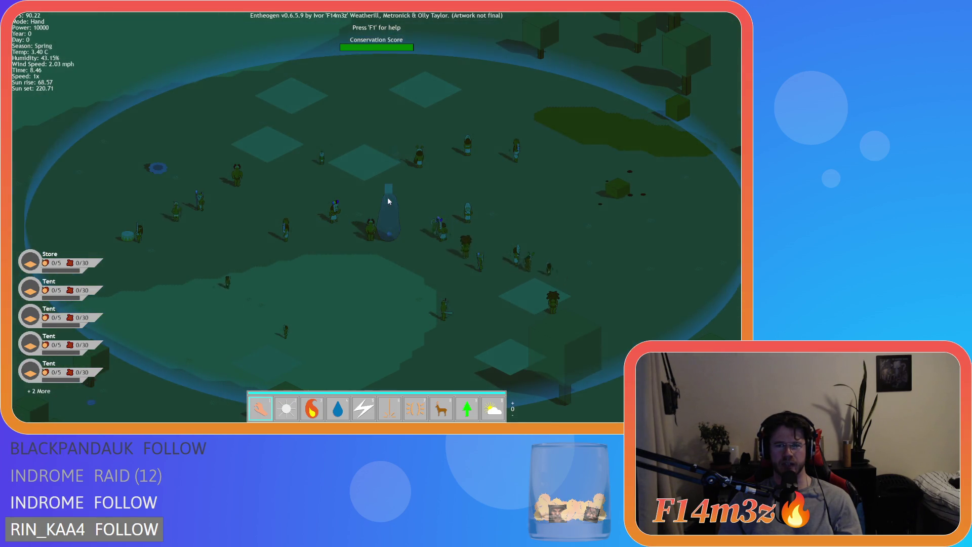
pyautogui.press('Right')
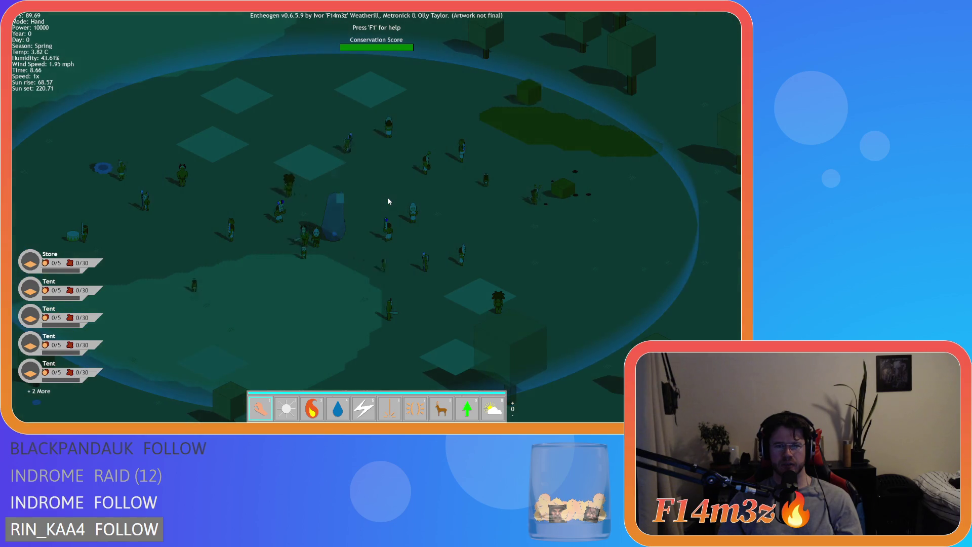
pyautogui.press('Left')
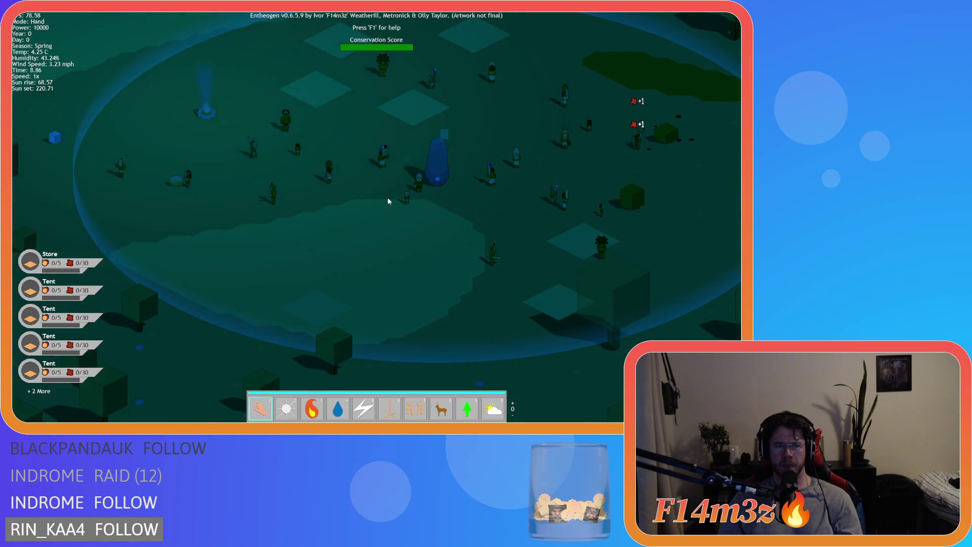
pyautogui.press('Left')
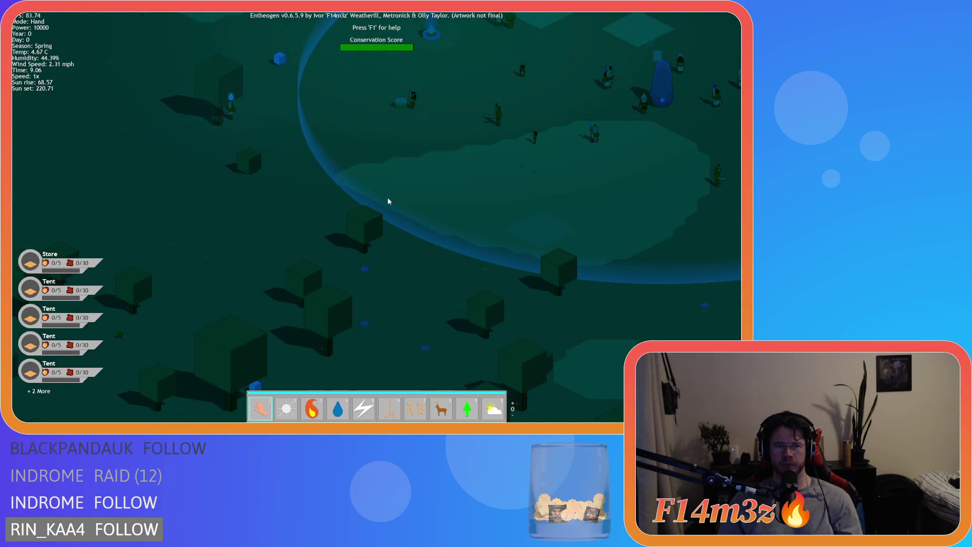
pyautogui.press('Right')
pyautogui.press('Right')
pyautogui.press('Right')
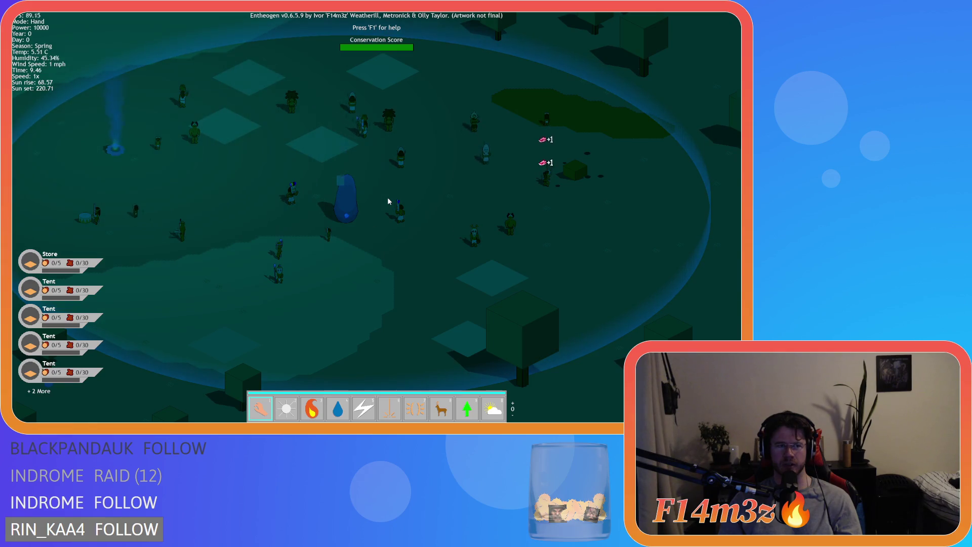
pyautogui.press('Up')
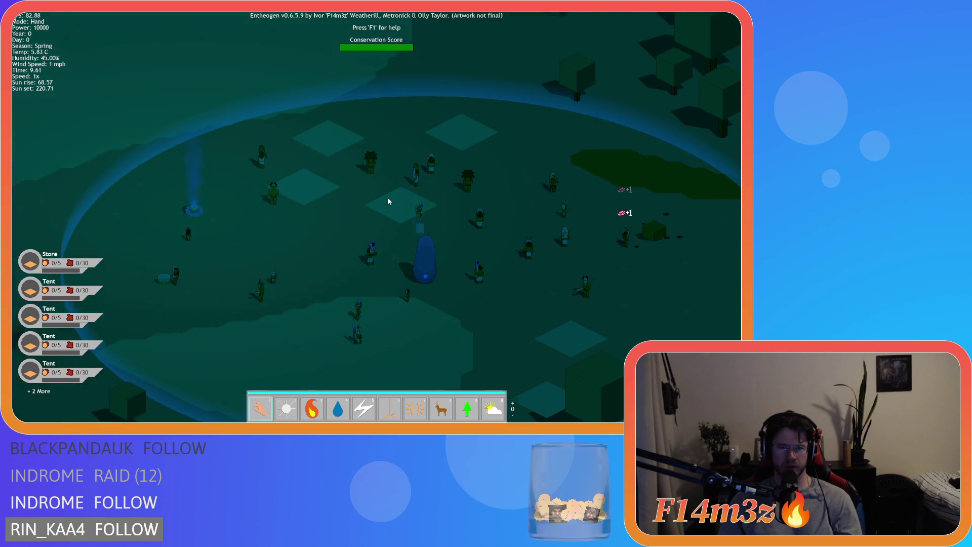
pyautogui.press('Down')
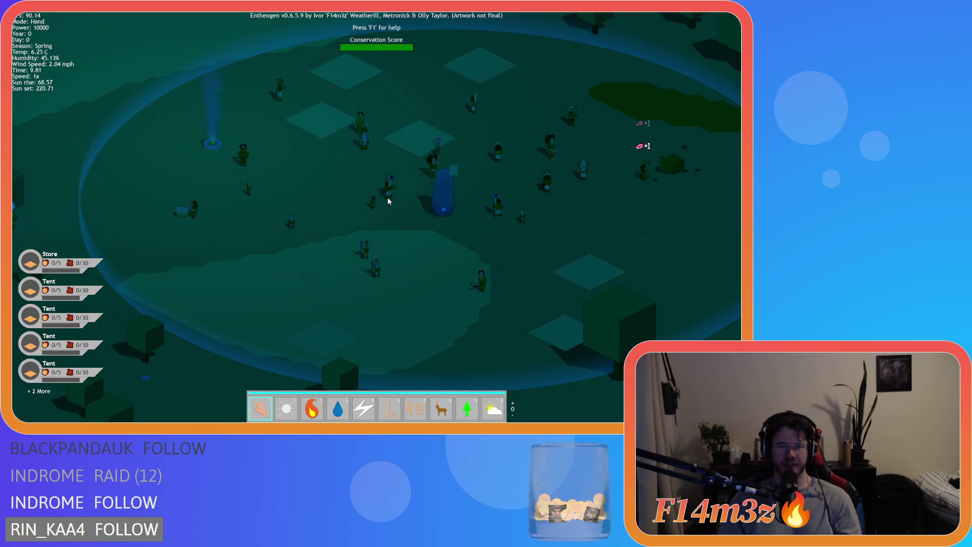
# Step: Run at 8x then back to 1x, inspect the dawn light, and bring up the quit prompt
pyautogui.press('=')
pyautogui.press('=')
pyautogui.press('=')
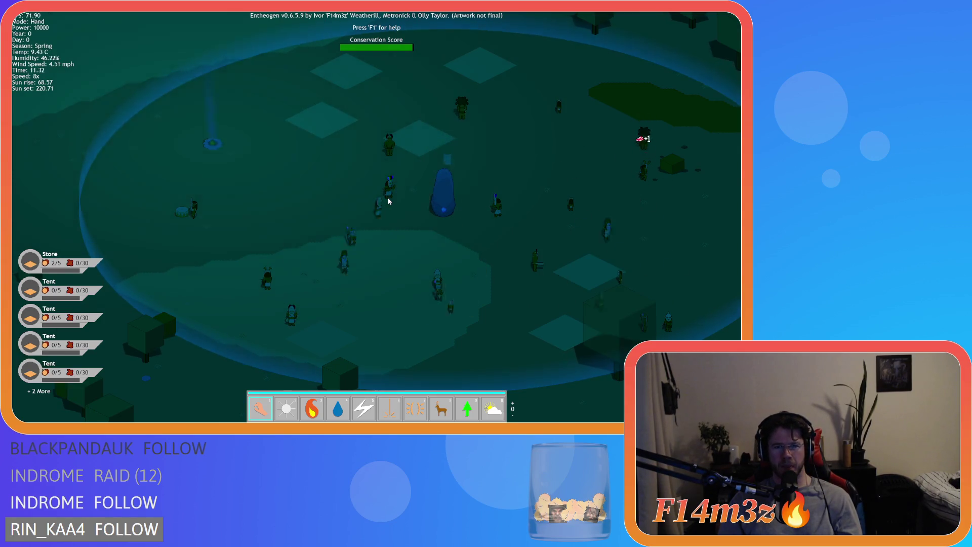
pyautogui.press('Down')
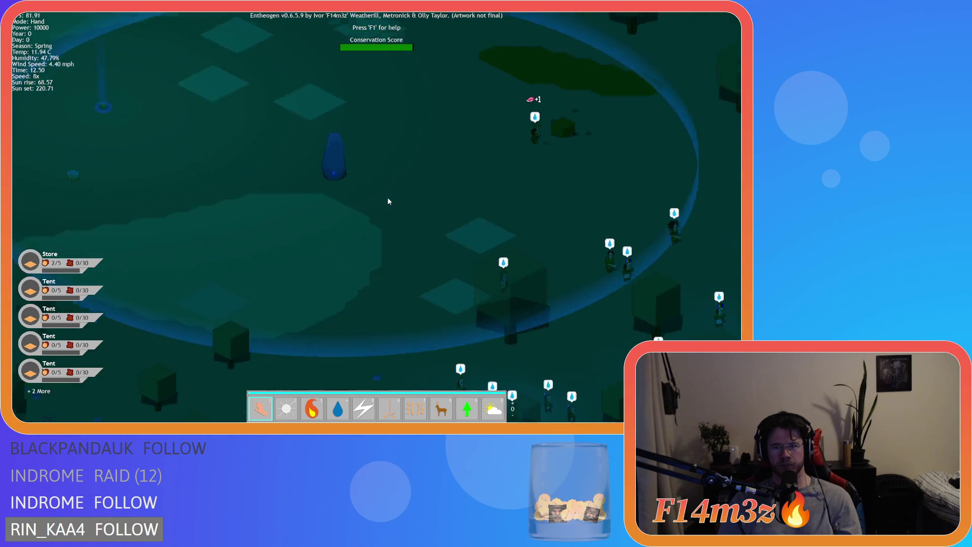
pyautogui.press('Down')
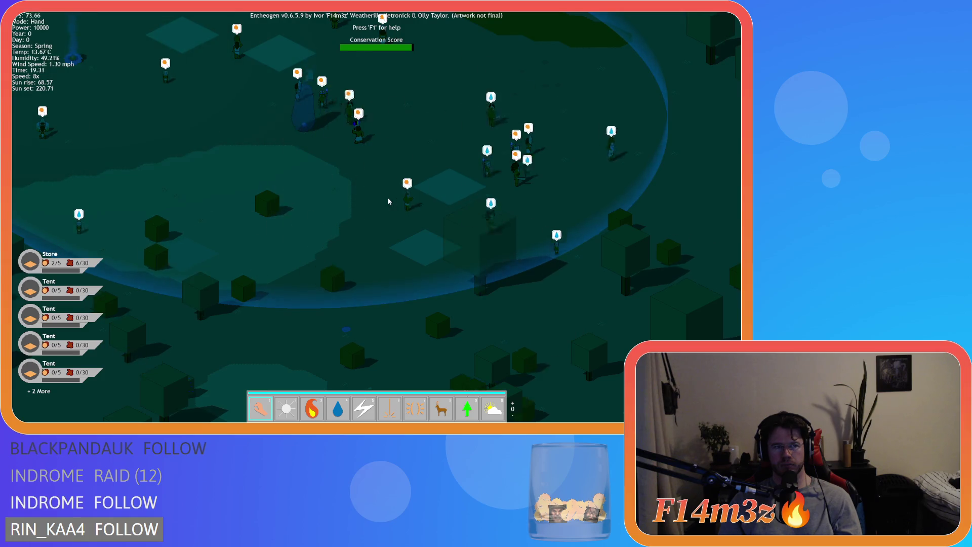
pyautogui.press('-')
pyautogui.press('-')
pyautogui.press('-')
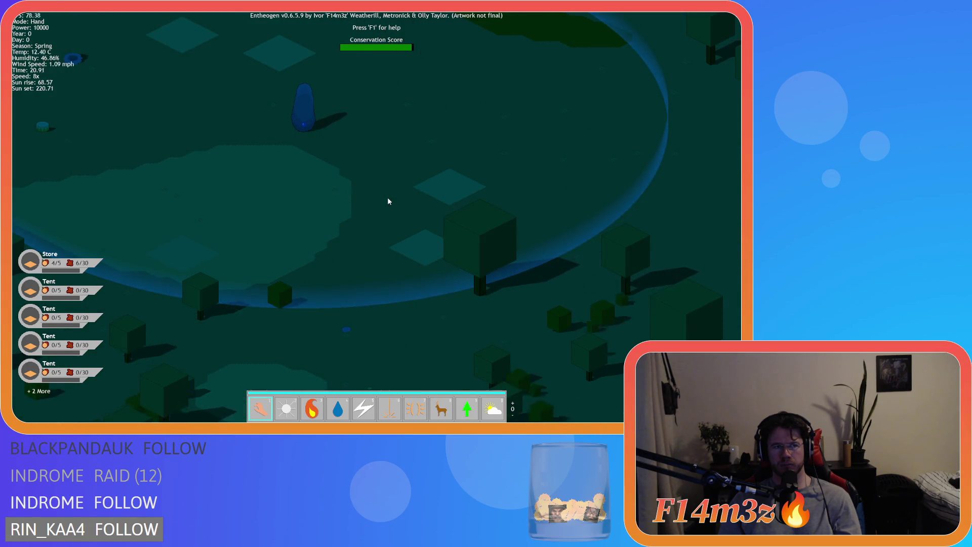
pyautogui.press('w')
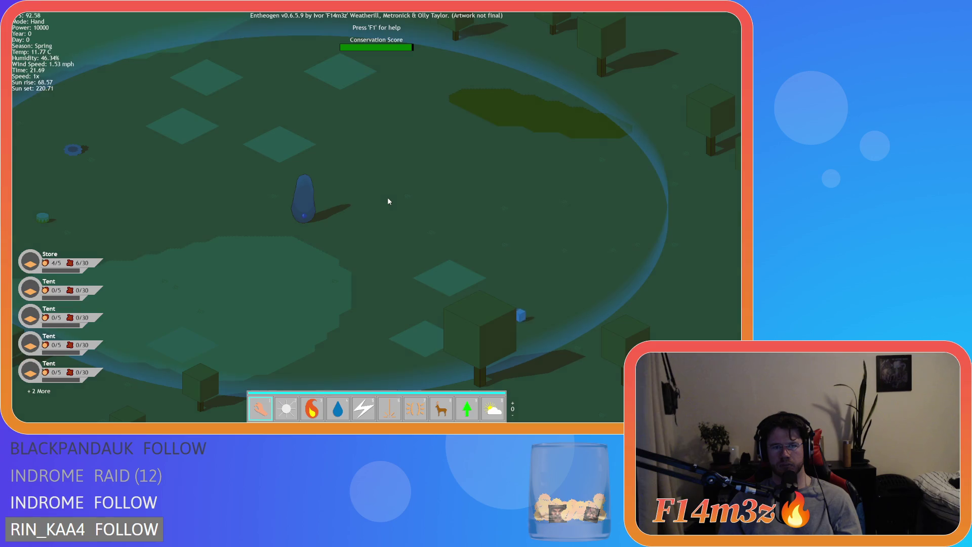
pyautogui.press('w')
pyautogui.press('a')
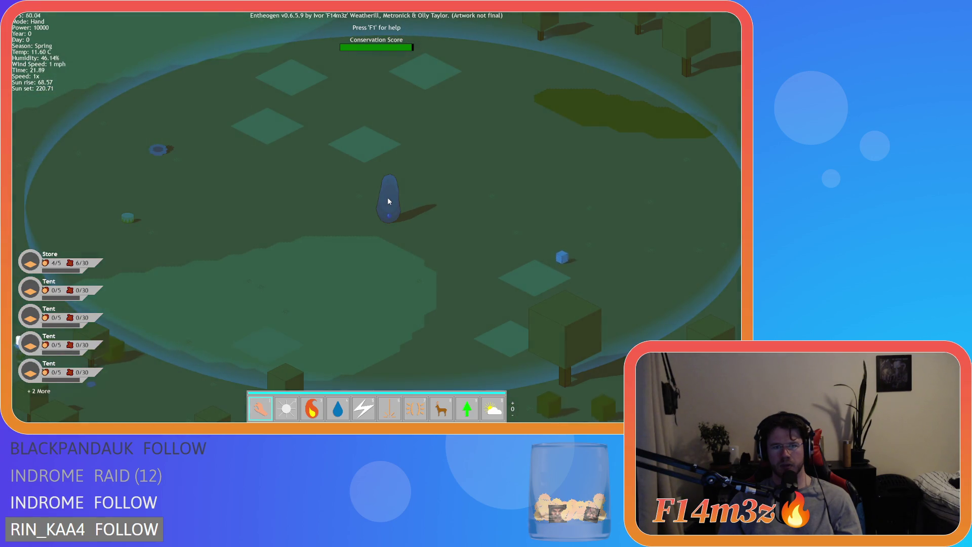
pyautogui.press('s')
pyautogui.press('d')
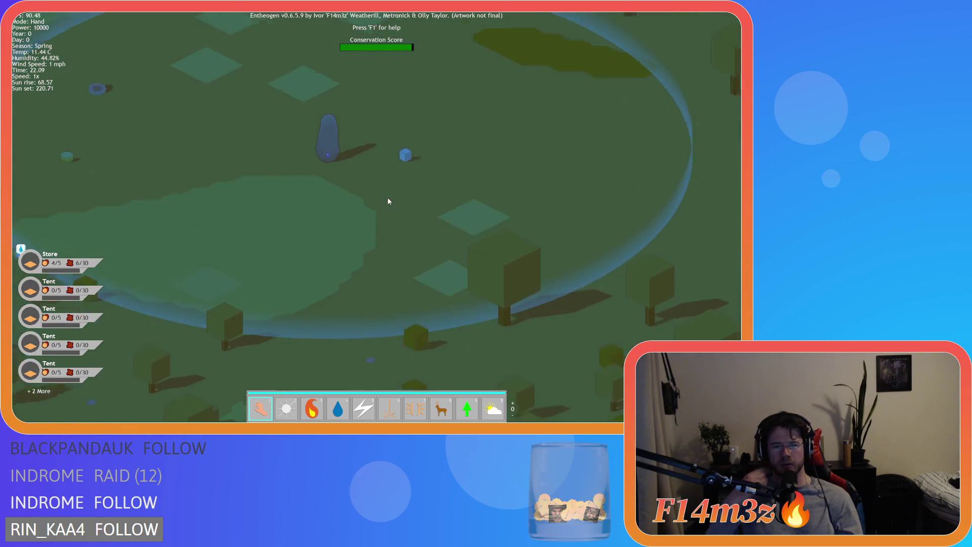
pyautogui.press('Escape')
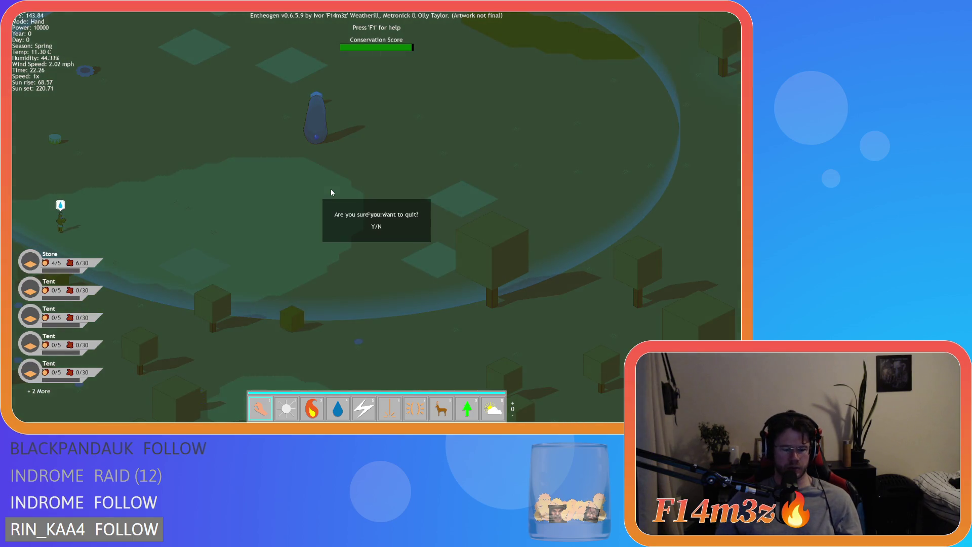
# Step: Quit the test run and review the line 70 blend mode, line 74 sunrise check and line 89 tint draw
pyautogui.press('y')
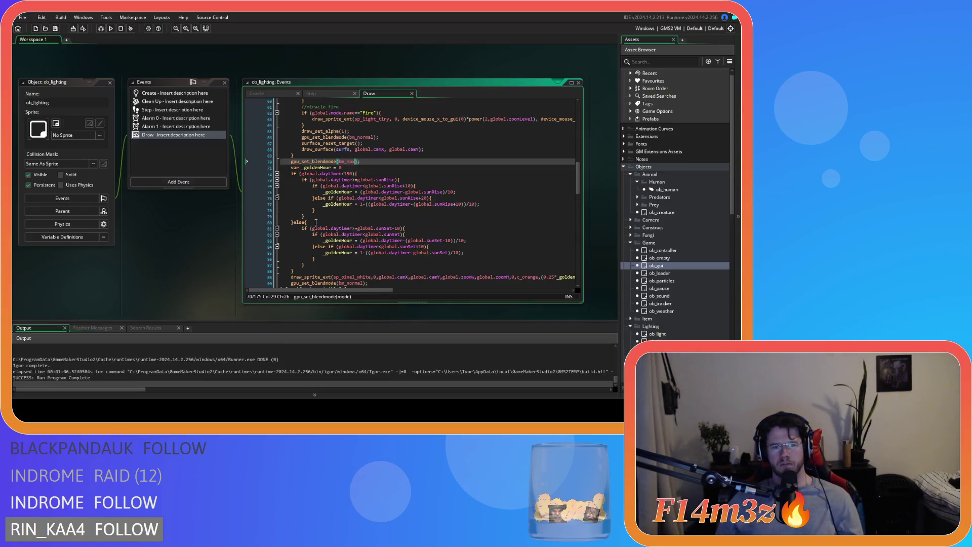
pyautogui.write('dd')
pyautogui.click(320, 161)
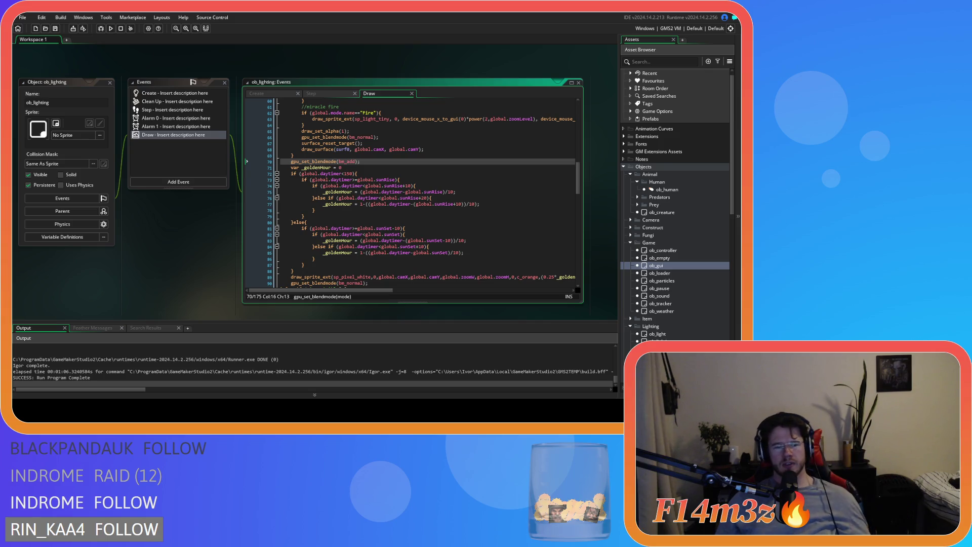
pyautogui.click(359, 186)
pyautogui.scroll(-1, 407, 254)
pyautogui.click(549, 262)
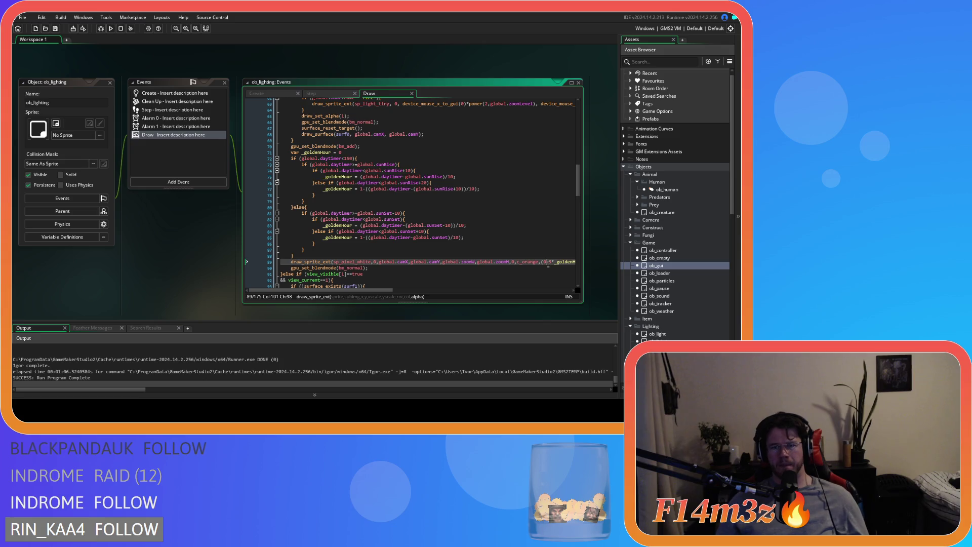
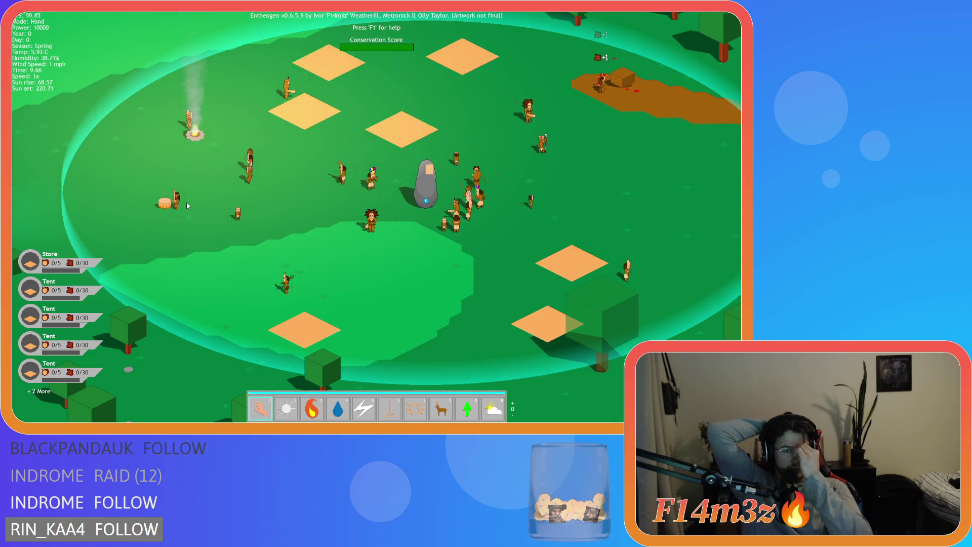
# Step: Run the game at 8x speed and pan across the map as the light shifts toward evening
pyautogui.press('+')
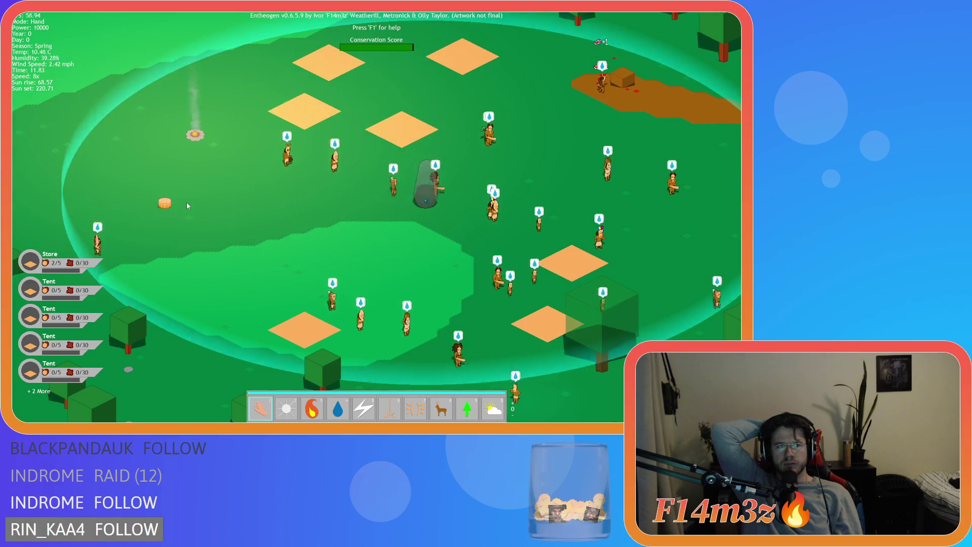
pyautogui.press('w')
pyautogui.press('d')
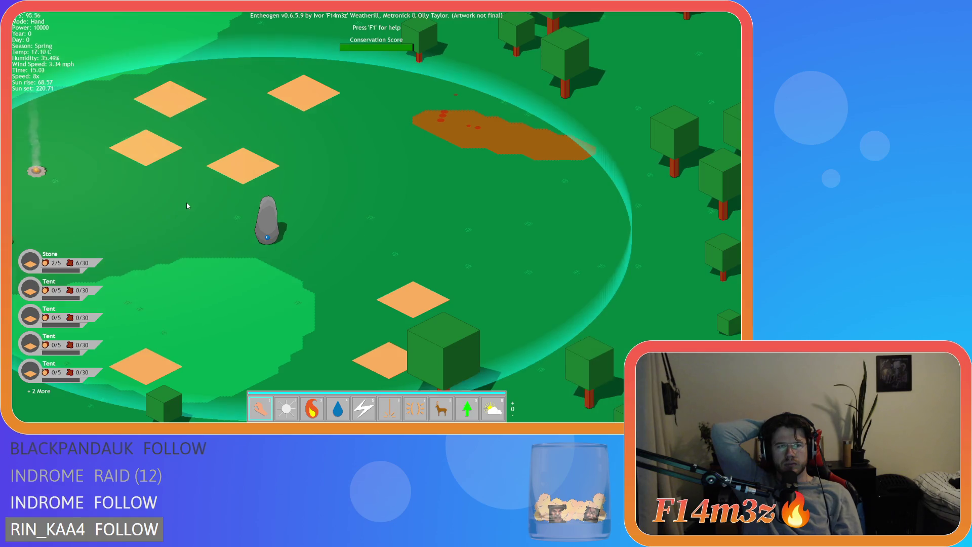
pyautogui.press('s')
pyautogui.press('a')
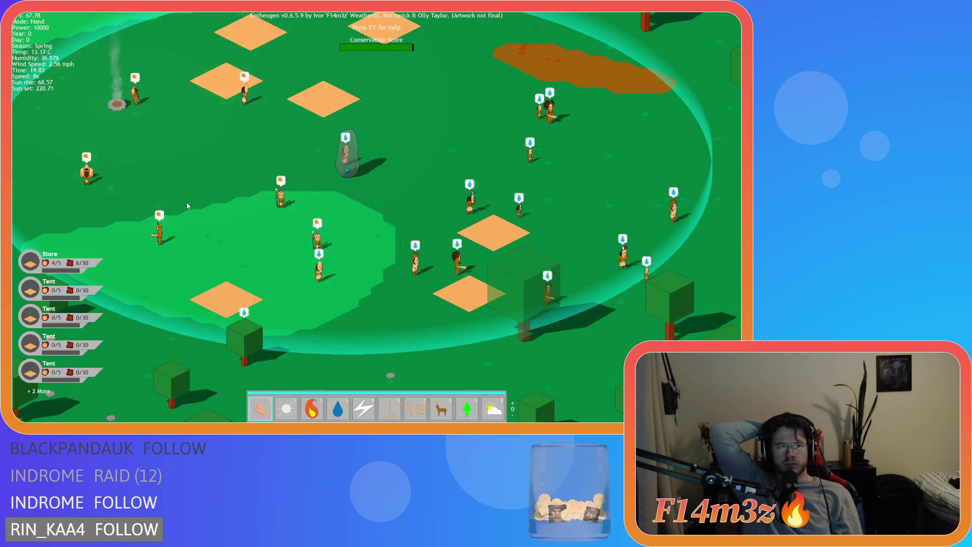
# Step: Return to 1x speed and survey the settlement, forest and villagers under the reddening light
pyautogui.press('-')
pyautogui.press('-')
pyautogui.press('-')
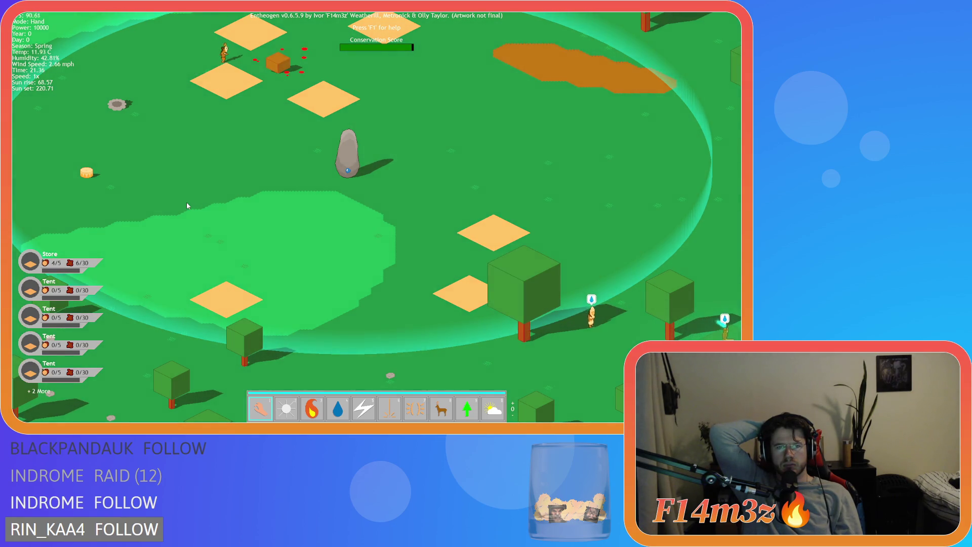
pyautogui.press('w')
pyautogui.press('d')
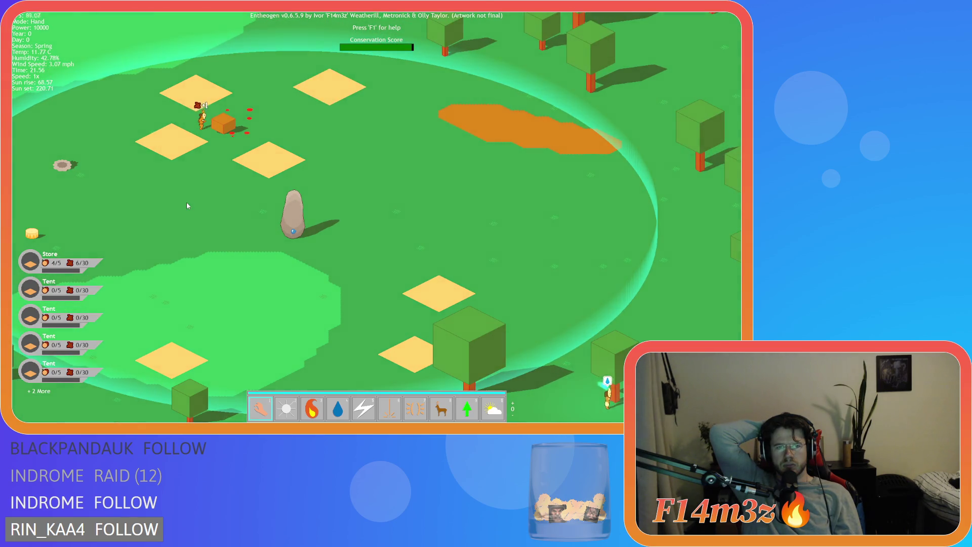
pyautogui.press('s')
pyautogui.press('d')
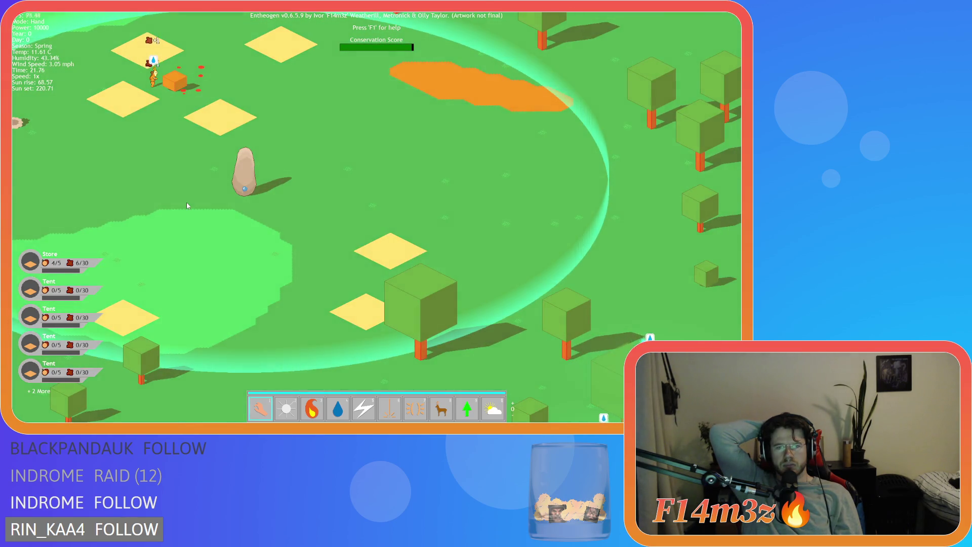
pyautogui.press('a')
pyautogui.press('w')
pyautogui.press('s')
pyautogui.press('d')
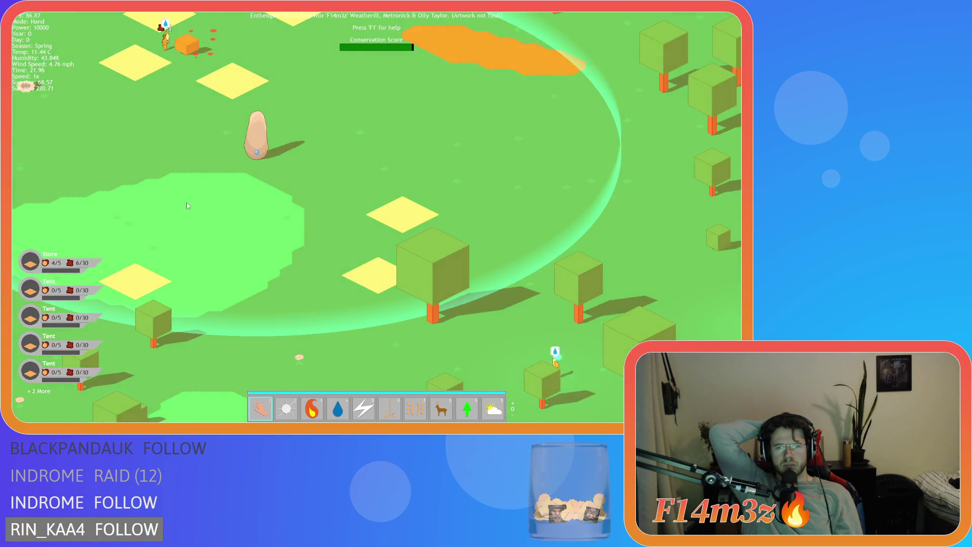
pyautogui.press('w')
pyautogui.press('d')
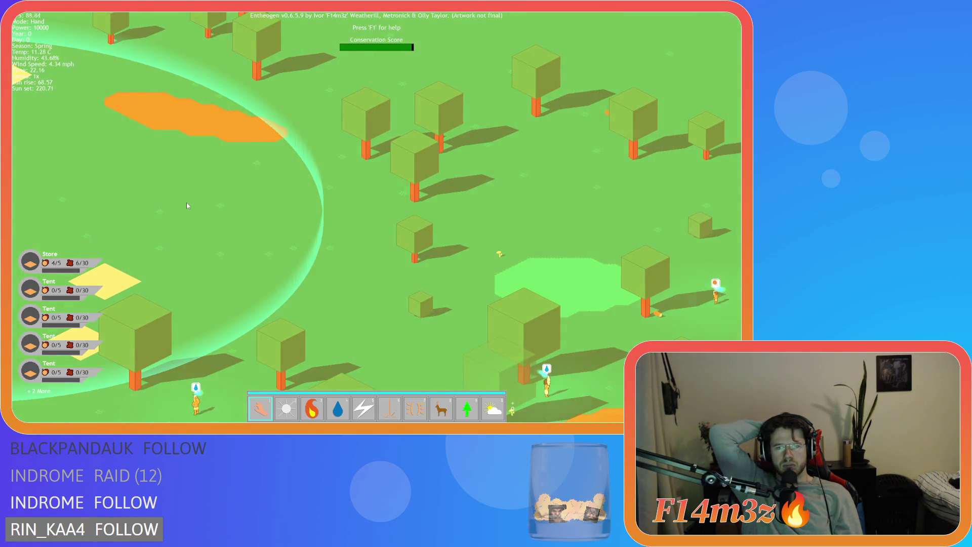
pyautogui.press('s')
pyautogui.press('d')
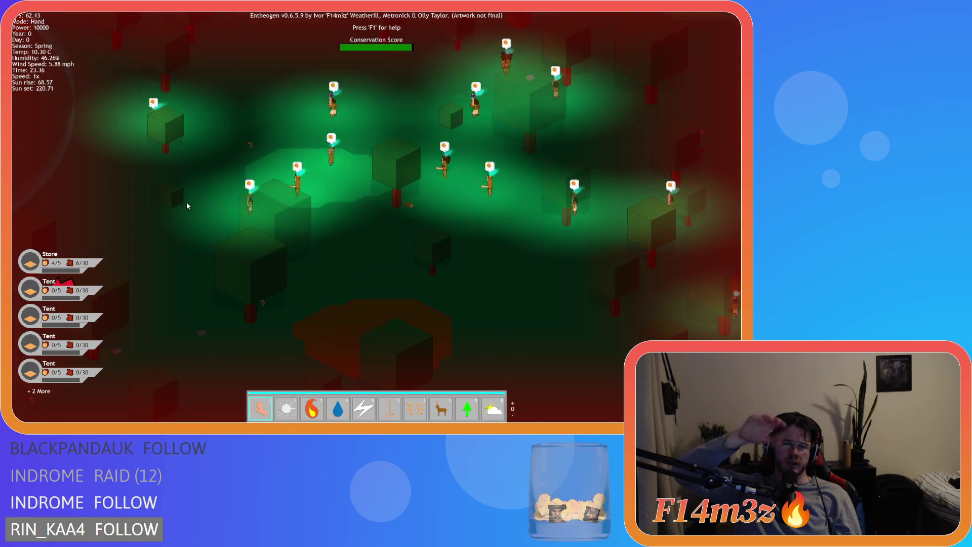
pyautogui.press('a')
pyautogui.press('d')
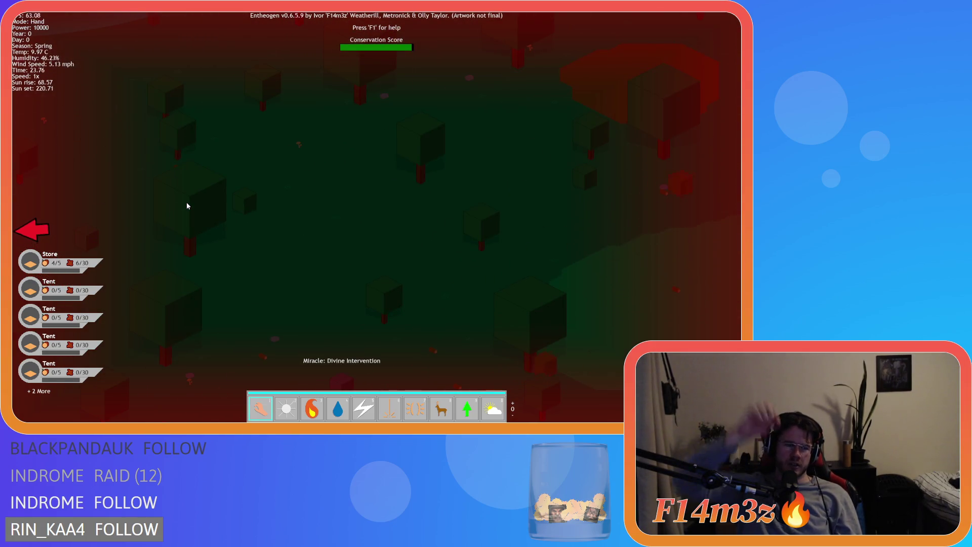
# Step: Quit the Entheogen test build
pyautogui.press('Escape')
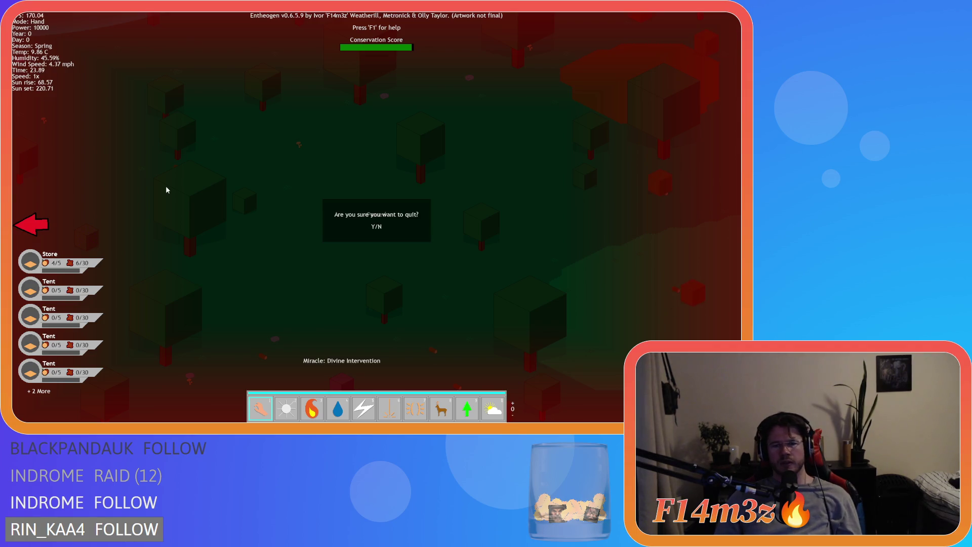
pyautogui.press('Return')
pyautogui.press('Escape')
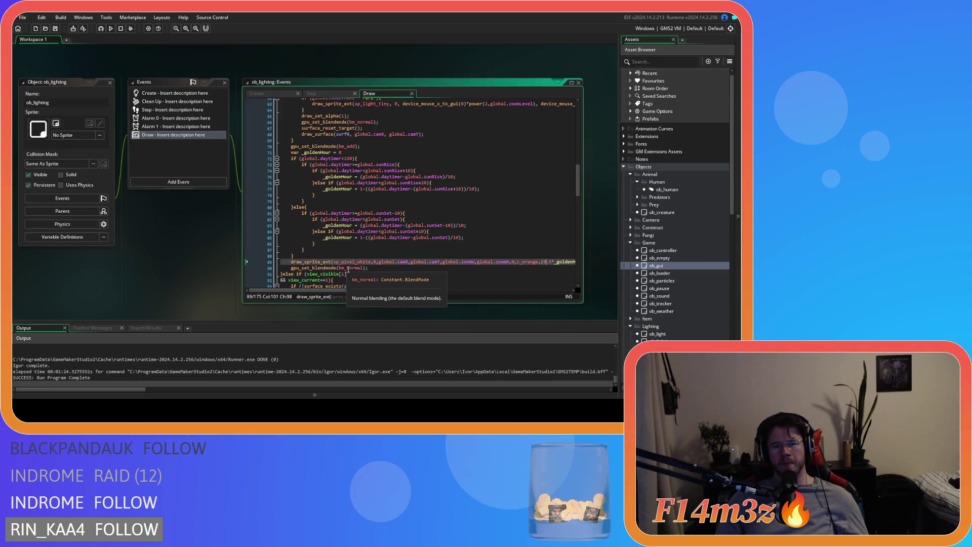
# Step: Cut the goldenHour tint block from lines 71–79 of ob_lighting's Draw event
pyautogui.scroll(4, 311, 242)
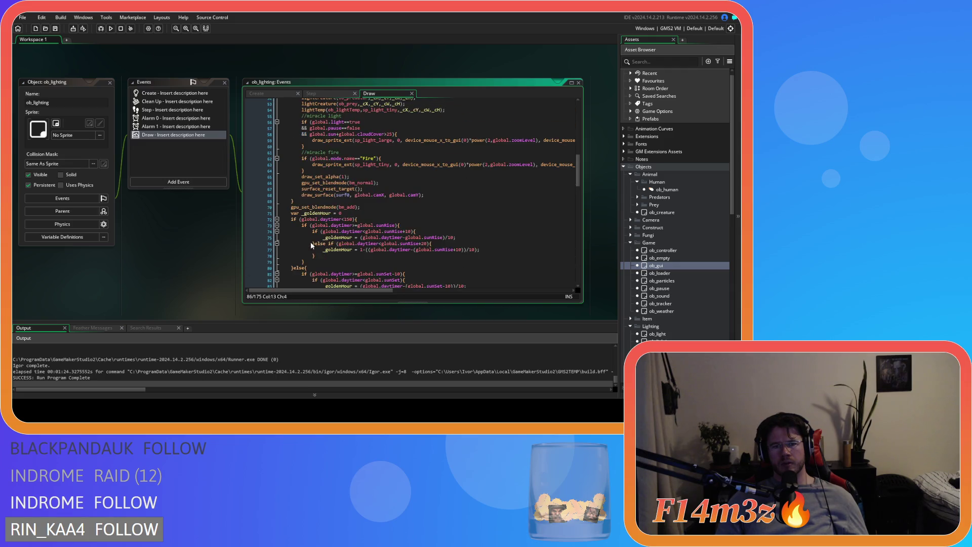
pyautogui.moveTo(318, 228)
pyautogui.mouseDown()
pyautogui.moveTo(317, 263)
pyautogui.moveTo(291, 222)
pyautogui.mouseUp()
pyautogui.press('BackSpace')
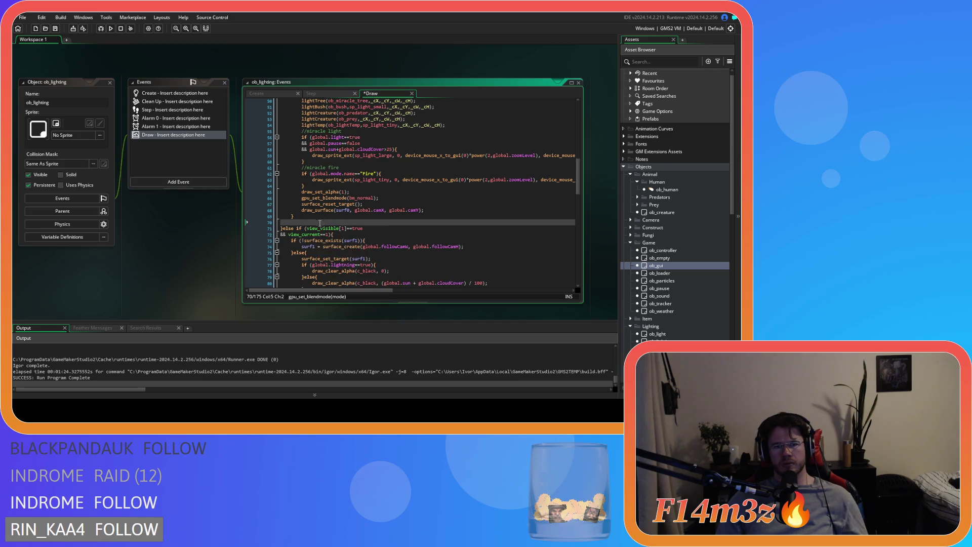
# Step: Paste the golden-hour tint block on a new line after line 29
pyautogui.scroll(6, 357, 225)
pyautogui.scroll(3, 374, 227)
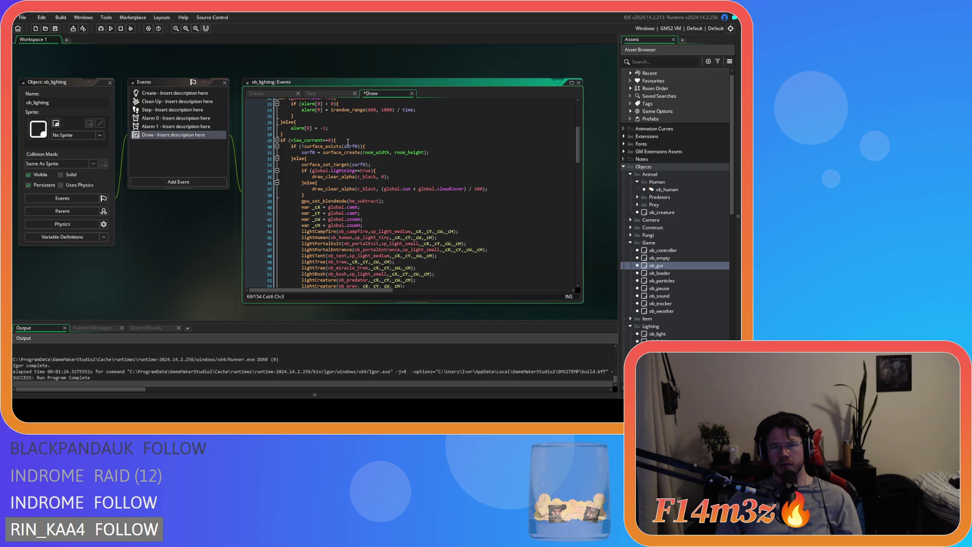
pyautogui.click(348, 142)
pyautogui.press('Return')
pyautogui.hotkey('ctrl', 'v')
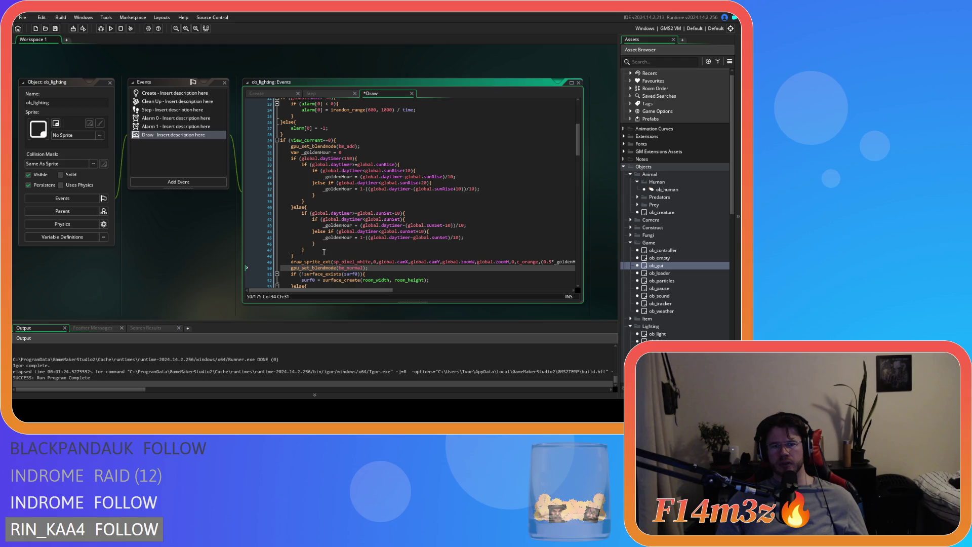
# Step: Review the relocated code and launch a test build with F5
pyautogui.scroll(-6, 383, 179)
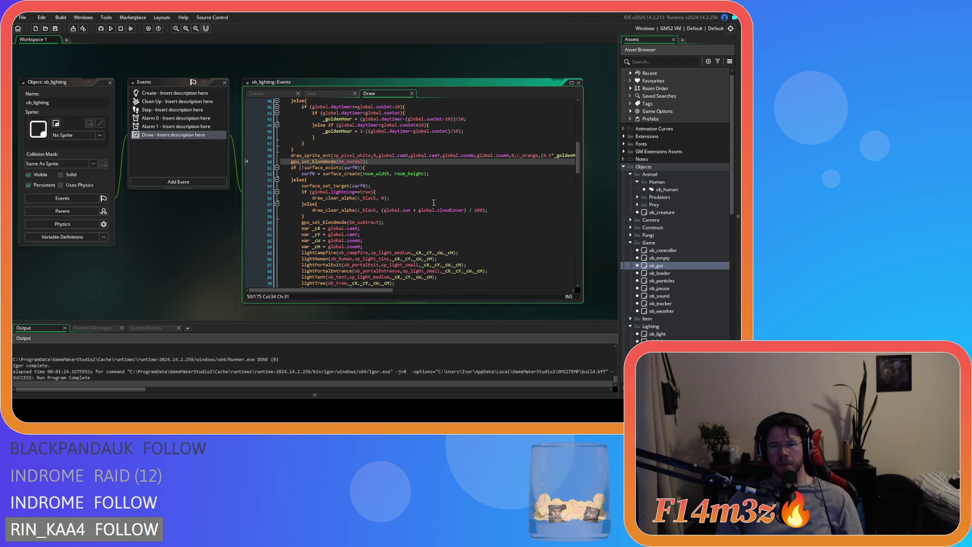
pyautogui.scroll(4, 438, 207)
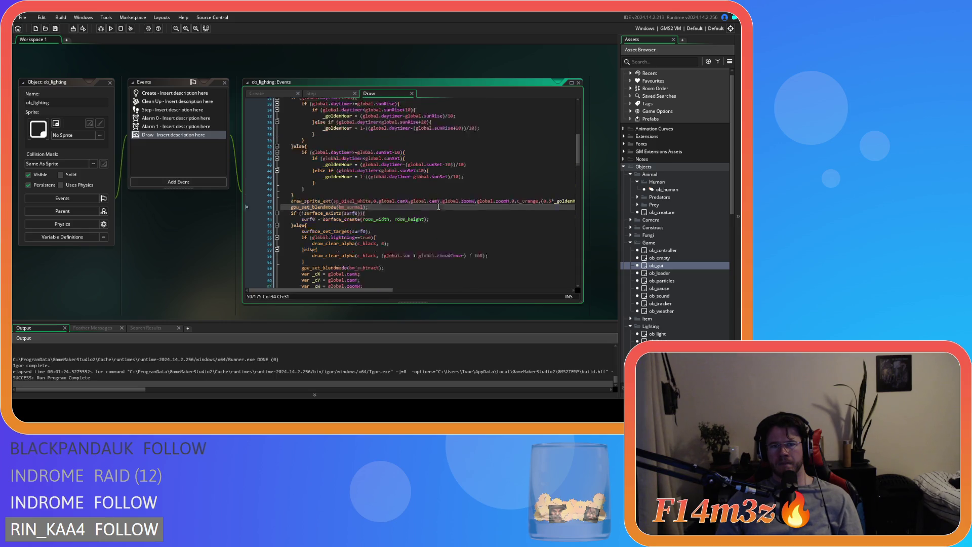
pyautogui.scroll(1, 438, 206)
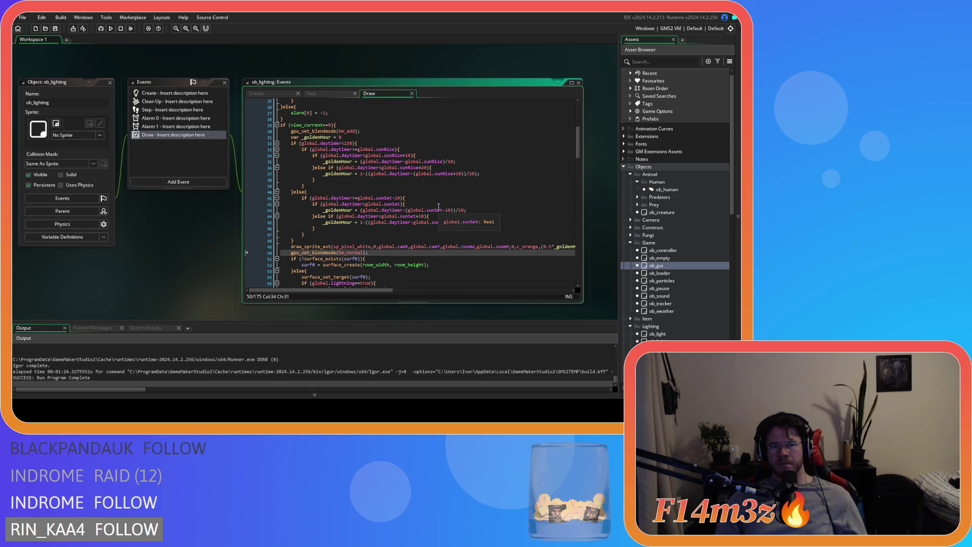
pyautogui.press('F5')
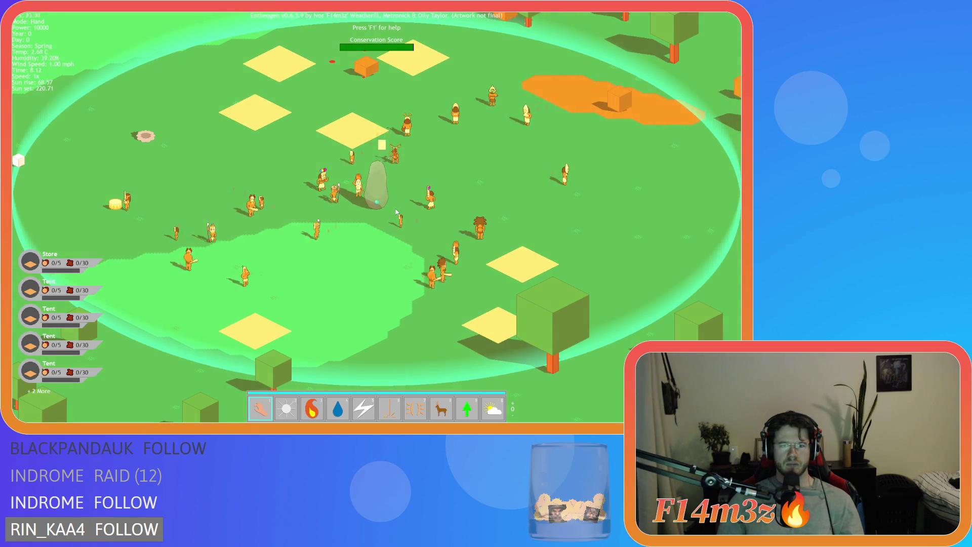
# Step: Pan across the map, the settlement and the forest edge to check the lighting tint
pyautogui.press('s')
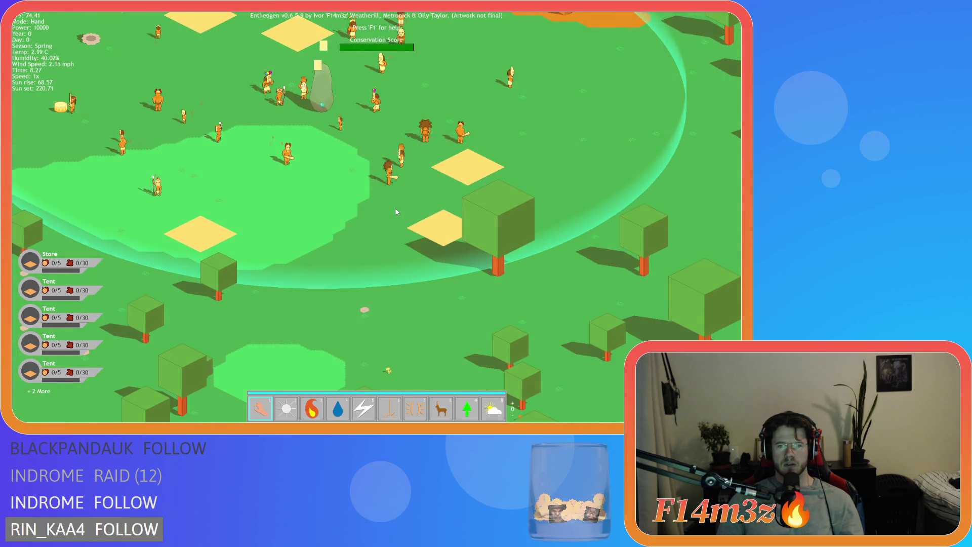
pyautogui.press('a')
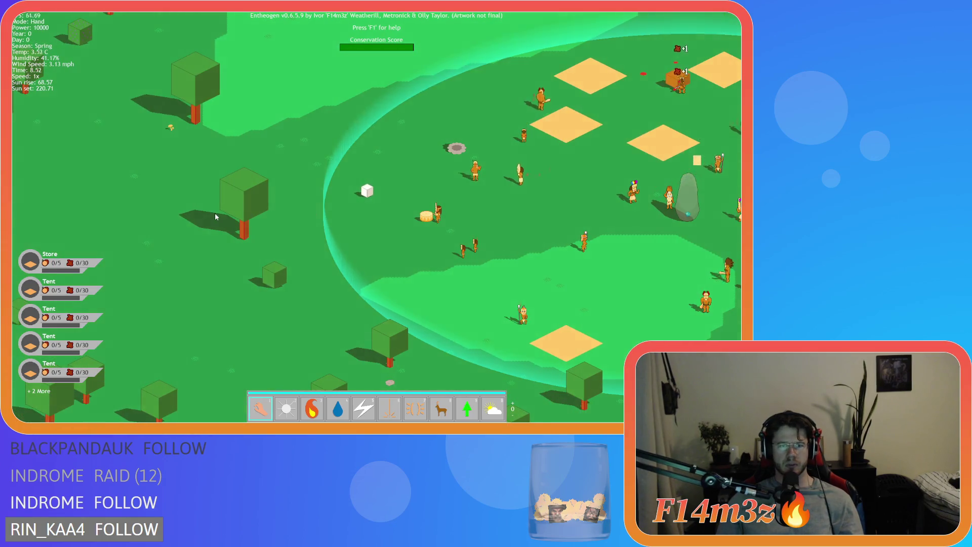
pyautogui.press('w')
pyautogui.press('d')
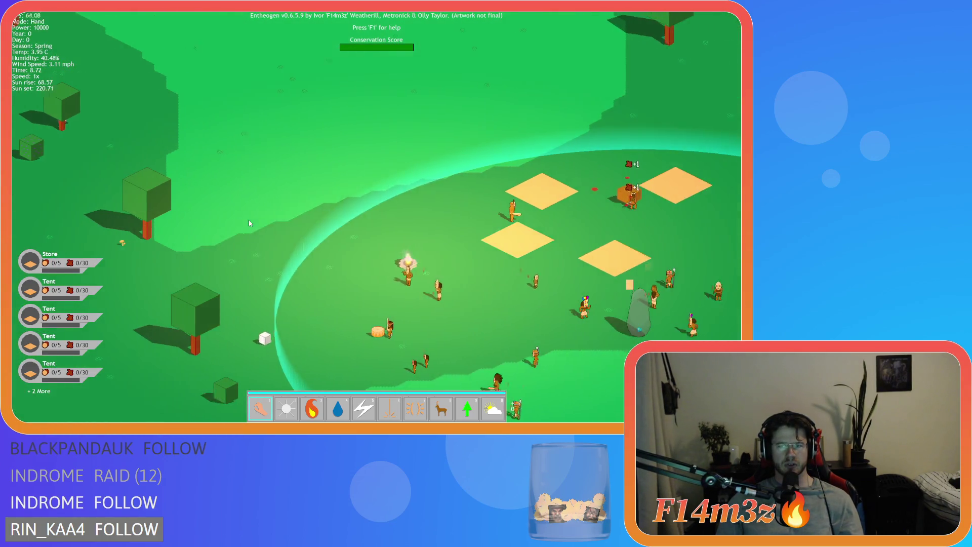
pyautogui.press('w')
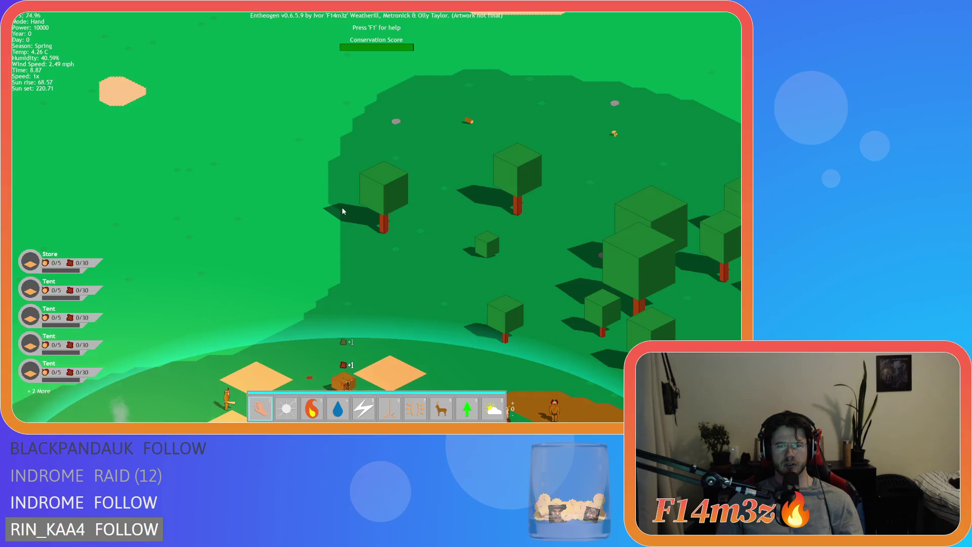
pyautogui.press('s')
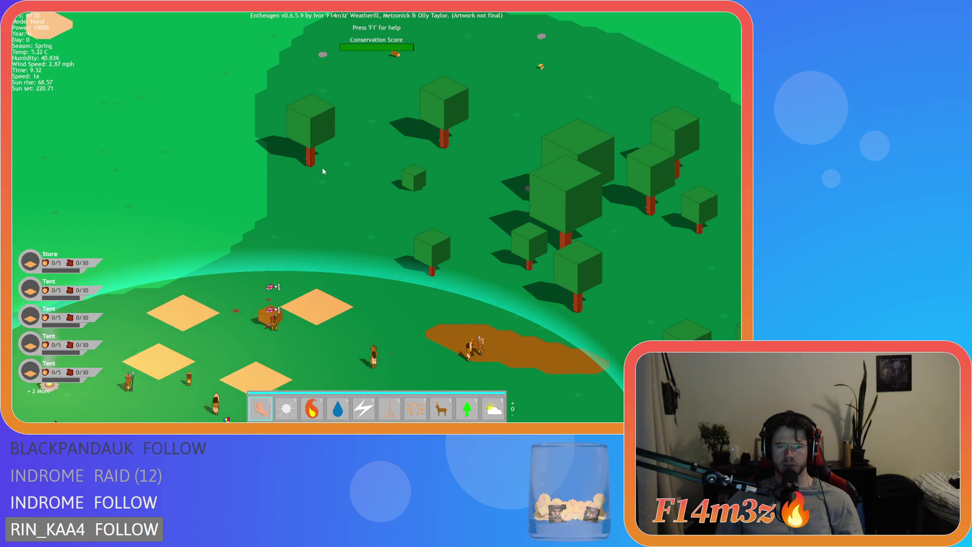
pyautogui.press('s')
pyautogui.press('d')
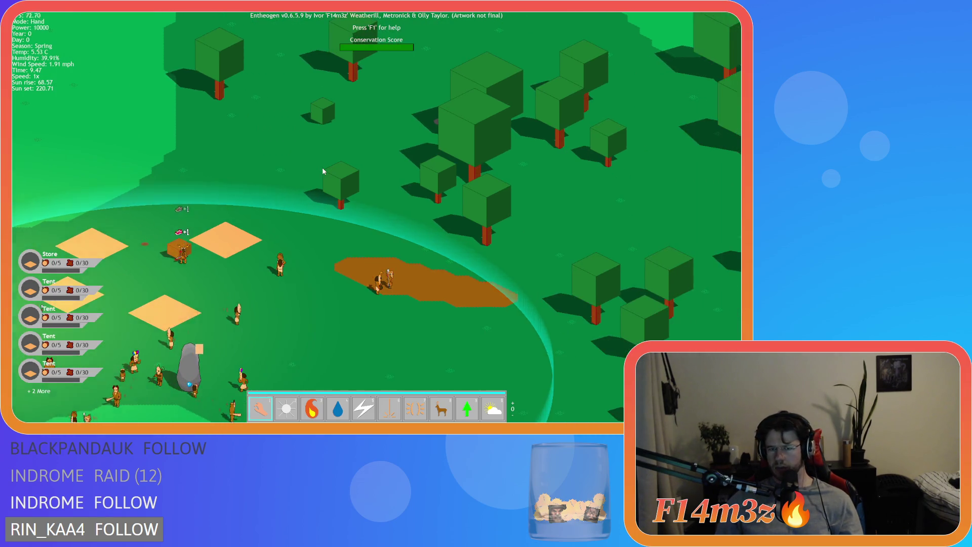
pyautogui.press('w')
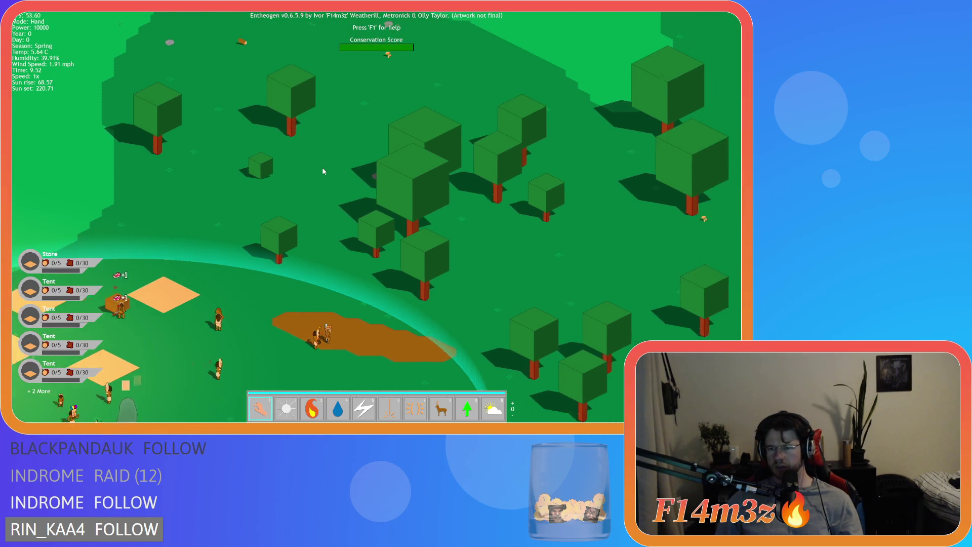
pyautogui.press('a')
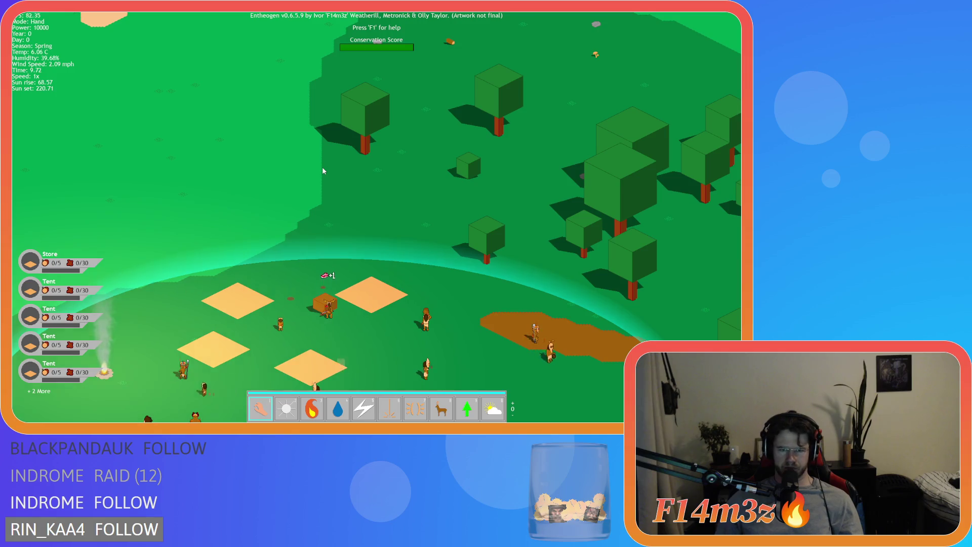
pyautogui.press('s')
pyautogui.press('a')
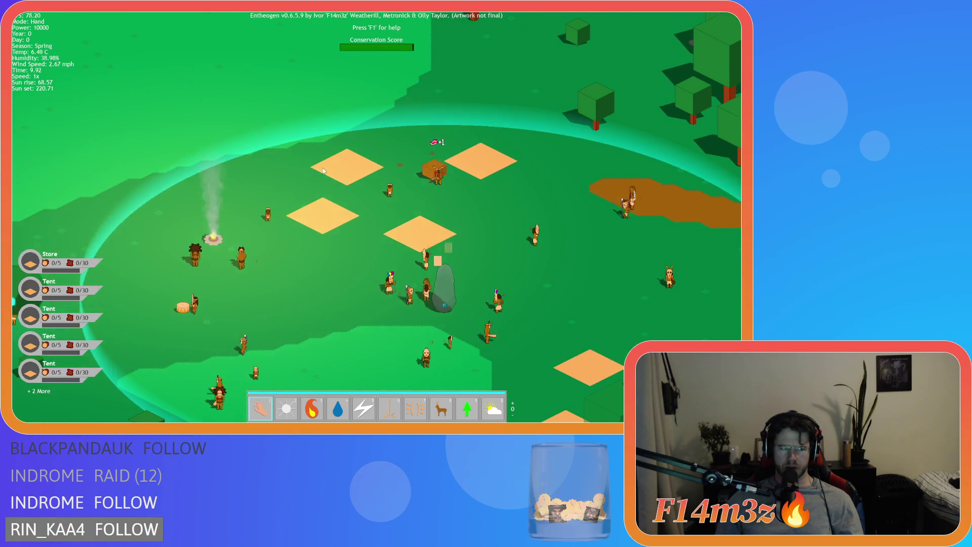
# Step: Sweep the view around the village and over the forest as villagers walk in
pyautogui.press('w')
pyautogui.press('d')
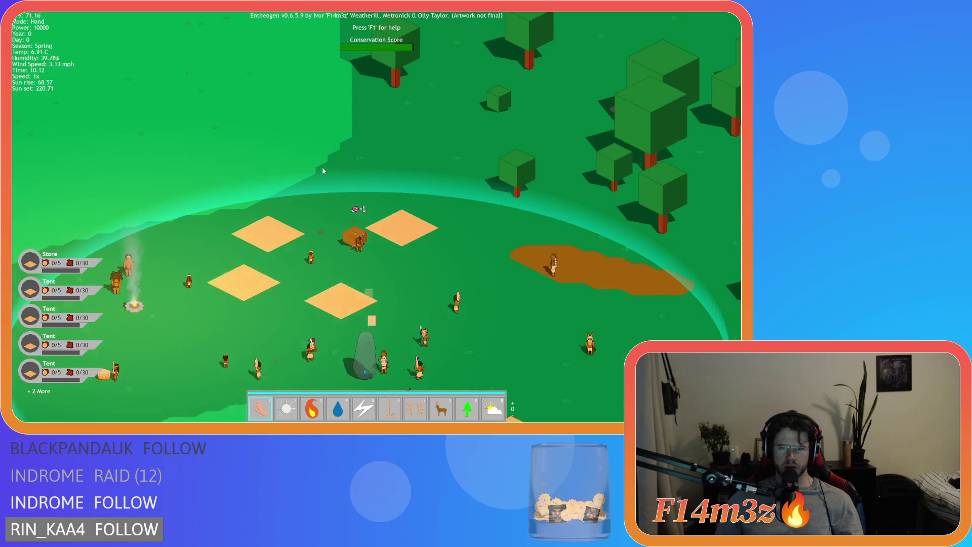
pyautogui.press('a')
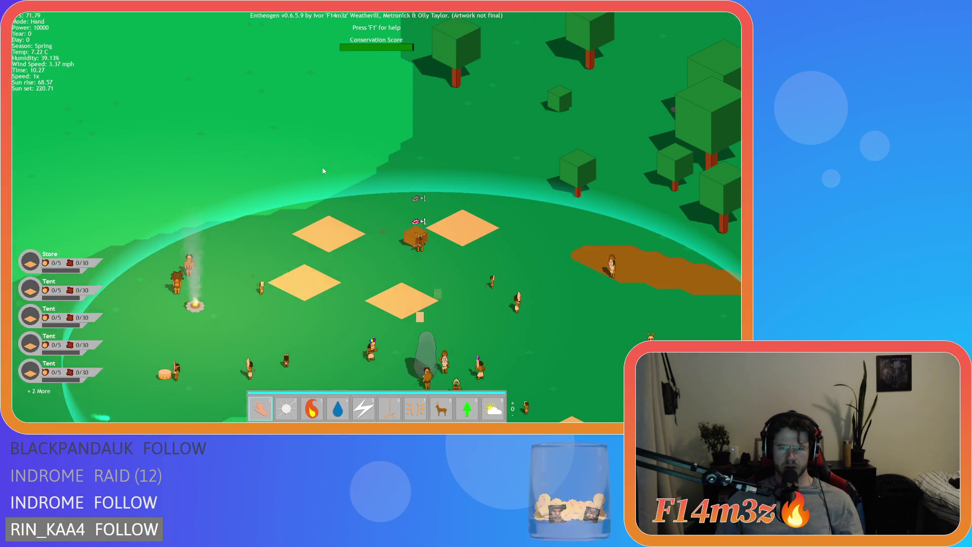
pyautogui.press('d')
pyautogui.press('w')
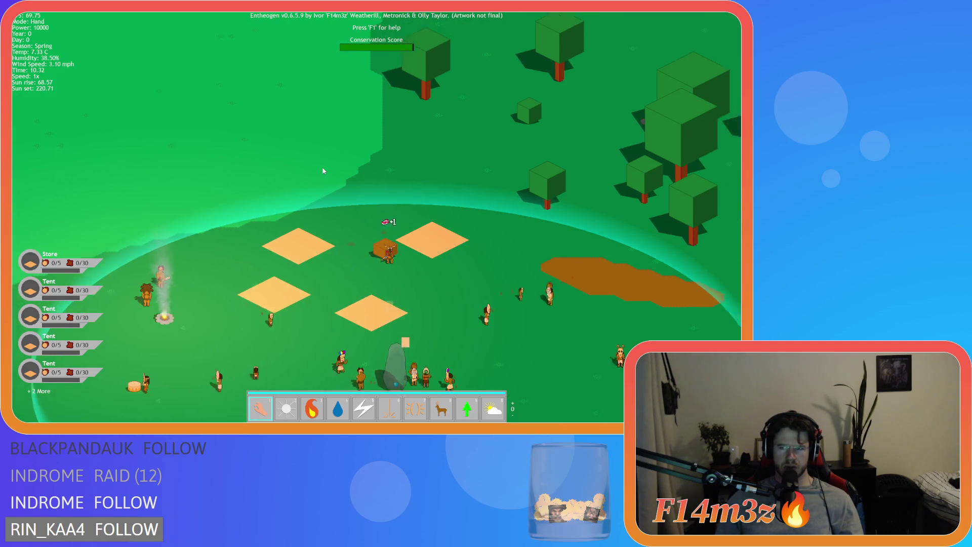
pyautogui.press('s')
pyautogui.press('a')
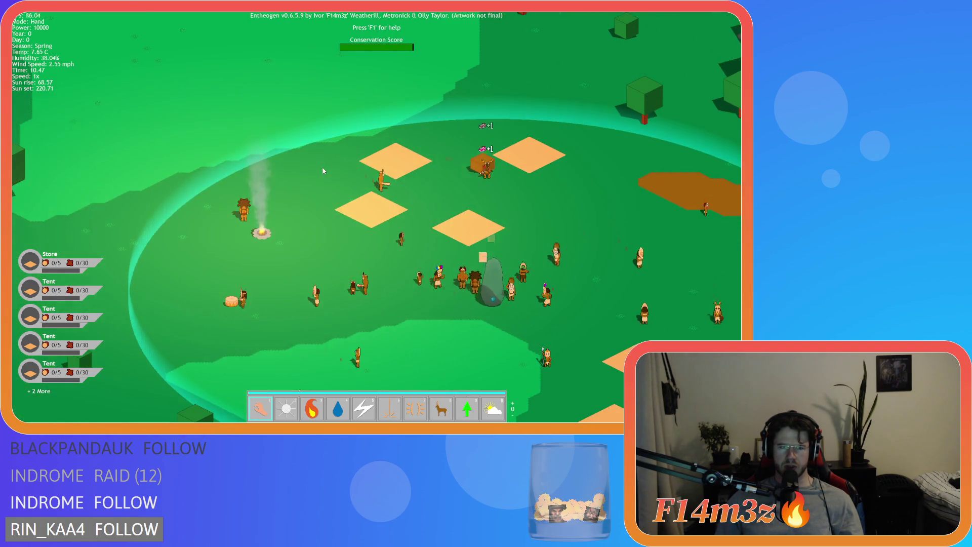
pyautogui.press('d')
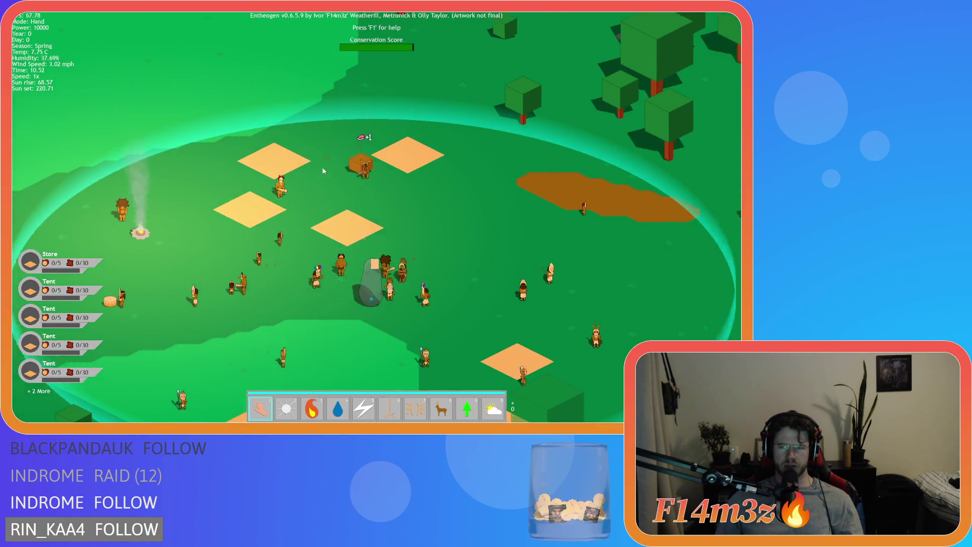
pyautogui.press('w')
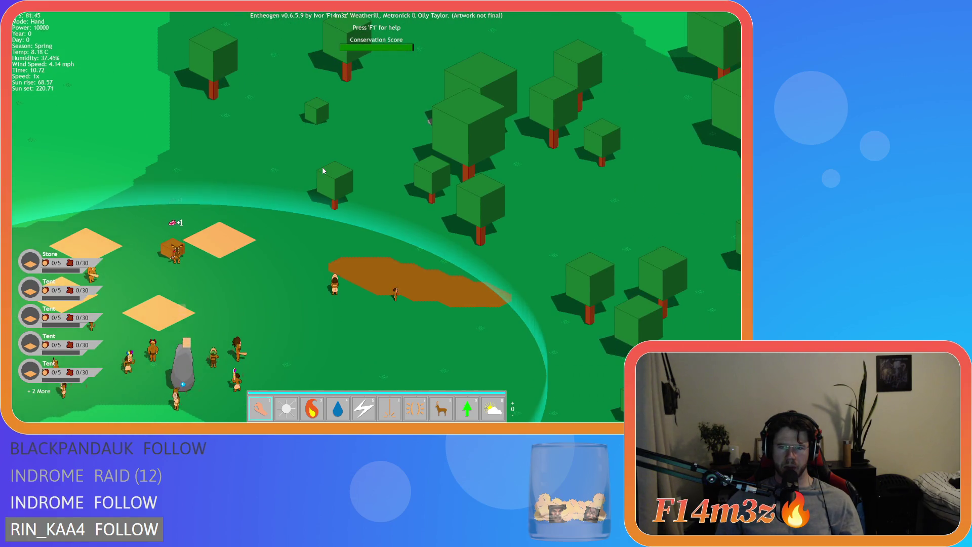
pyautogui.press('d')
pyautogui.press('a')
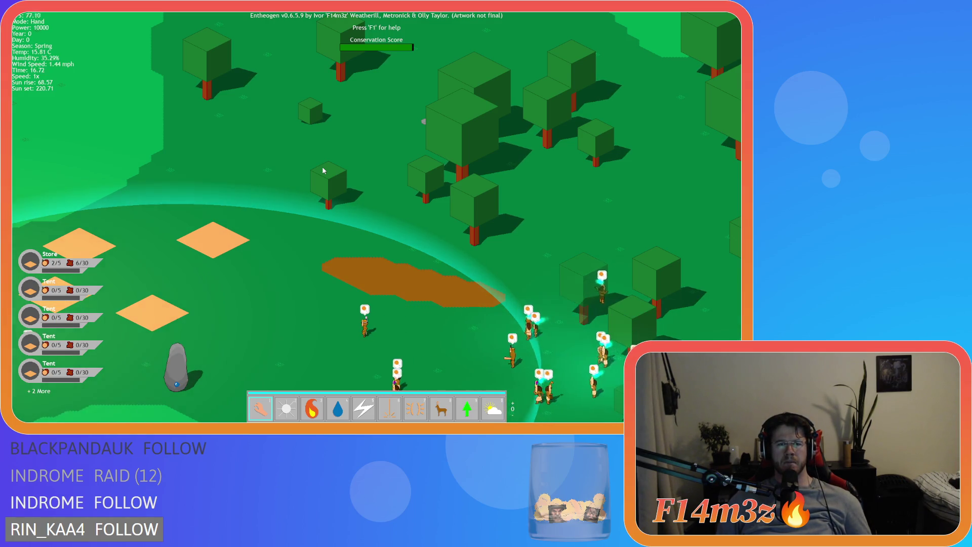
# Step: Pan over the clearing to watch the villagers gather at the campfire
pyautogui.press('w')
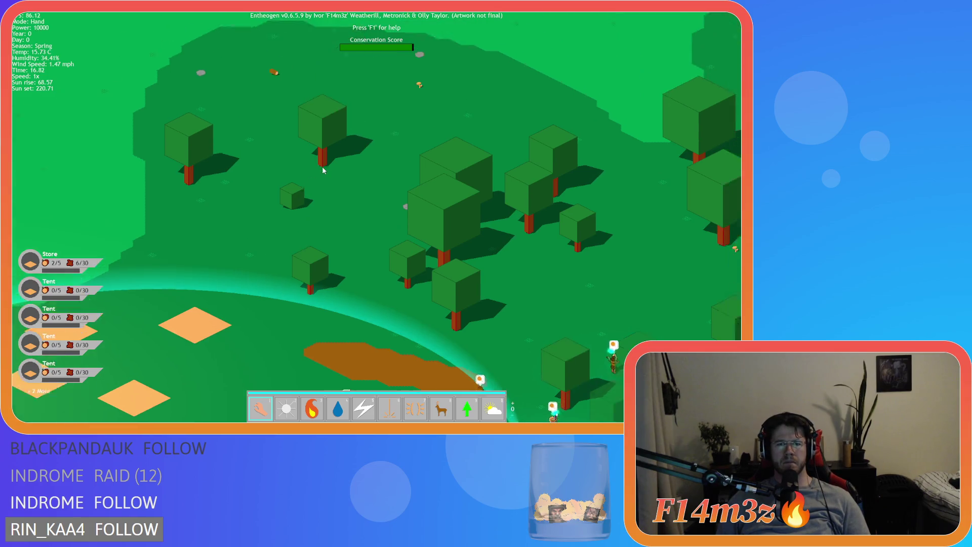
pyautogui.press('s')
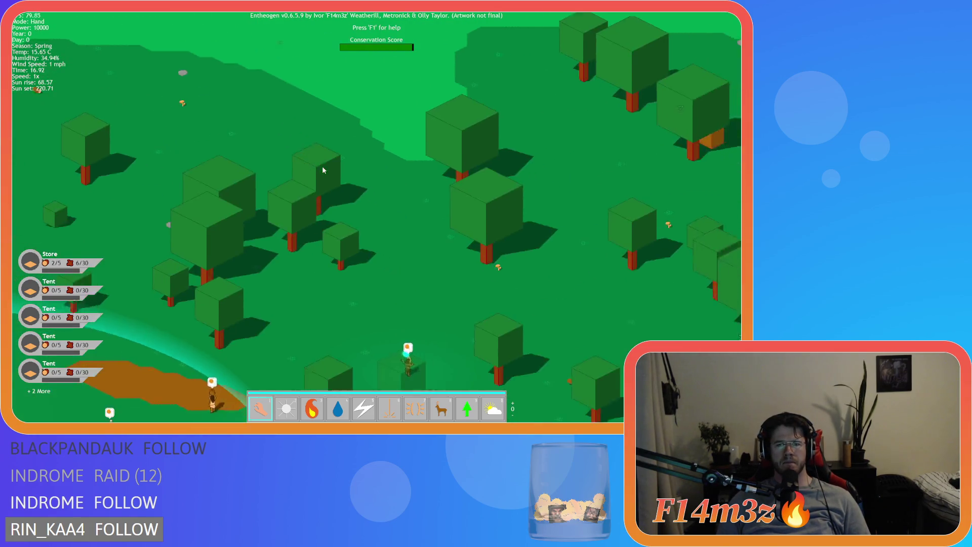
pyautogui.press('a')
pyautogui.press('s')
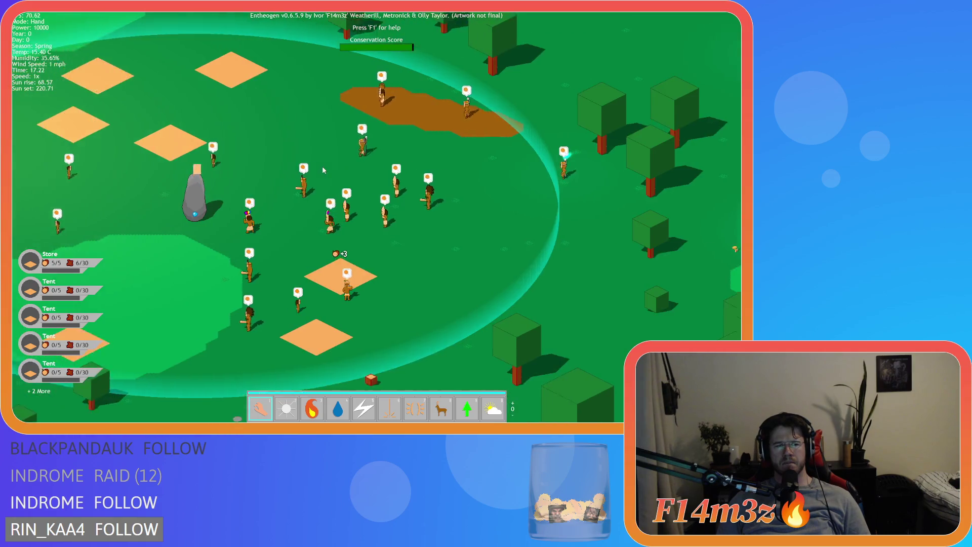
pyautogui.press('a')
pyautogui.press('w')
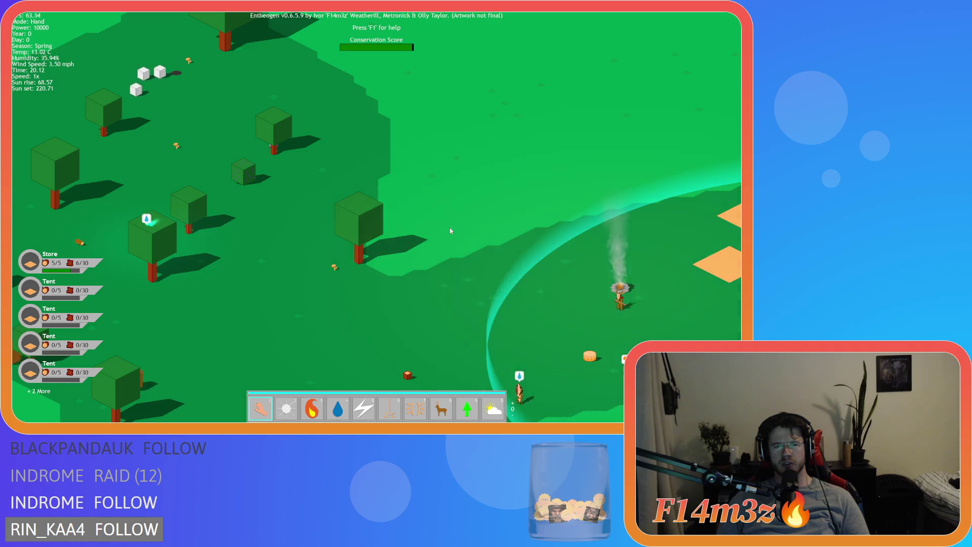
# Step: Pan toward the orange tiles and bring up the quit confirmation prompt
pyautogui.press('d')
pyautogui.press('s')
pyautogui.press('Escape')
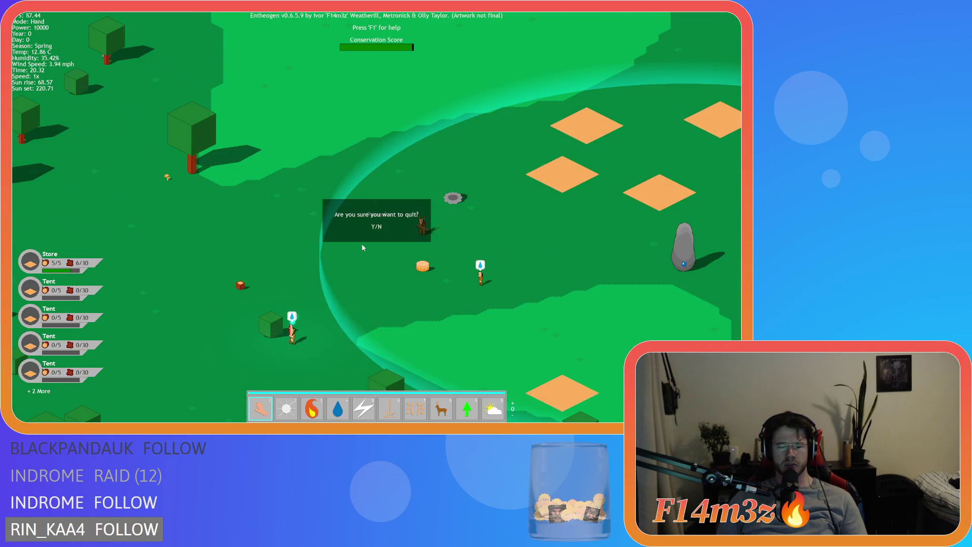
# Step: Quit the test, cut the golden-hour block (lines 30–50) from ob_lighting's Draw, and open ob_shadow
pyautogui.press('y')
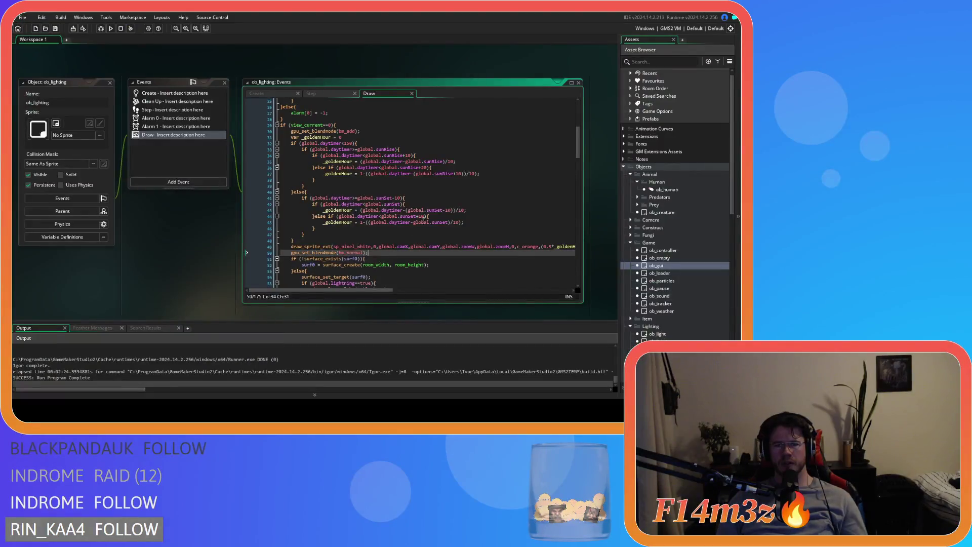
pyautogui.moveTo(377, 253)
pyautogui.mouseDown()
pyautogui.moveTo(313, 247)
pyautogui.moveTo(287, 133)
pyautogui.mouseUp()
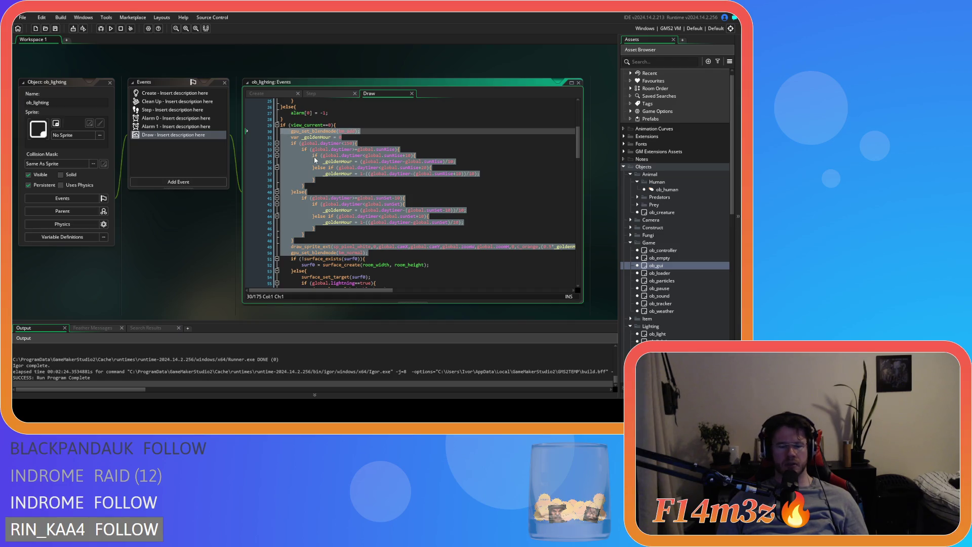
pyautogui.press('Tab')
pyautogui.hotkey('shift', 'Tab')
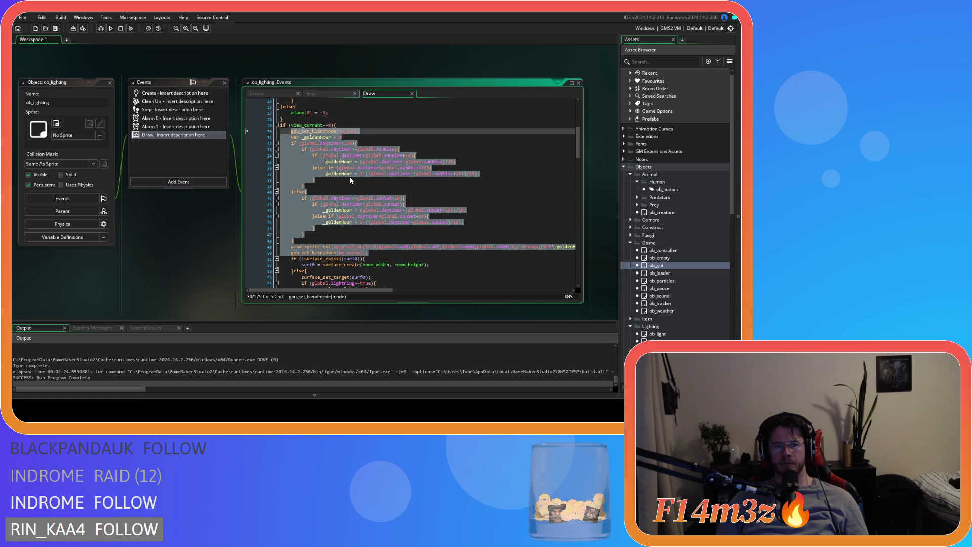
pyautogui.press('Delete')
pyautogui.press('BackSpace')
pyautogui.scroll(-5, 654, 205)
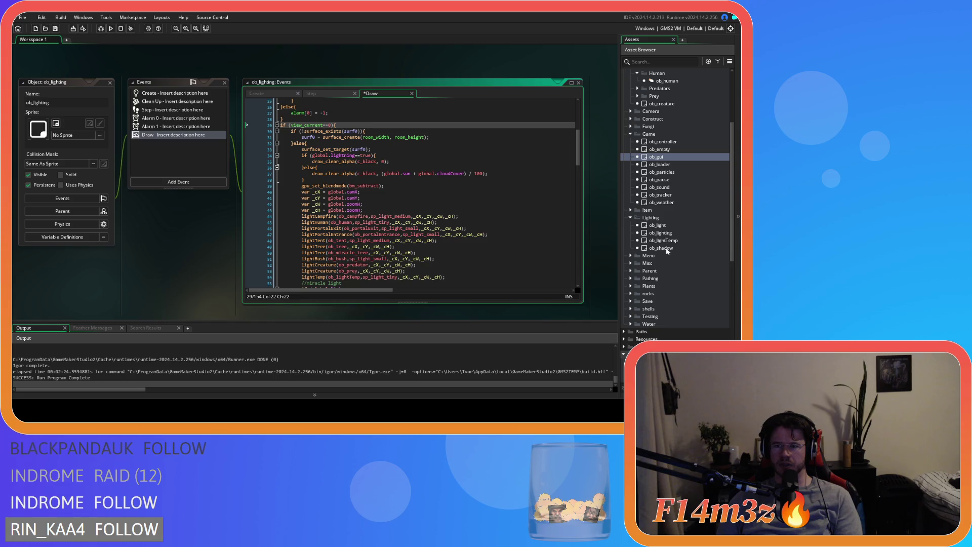
pyautogui.doubleClick(666, 249)
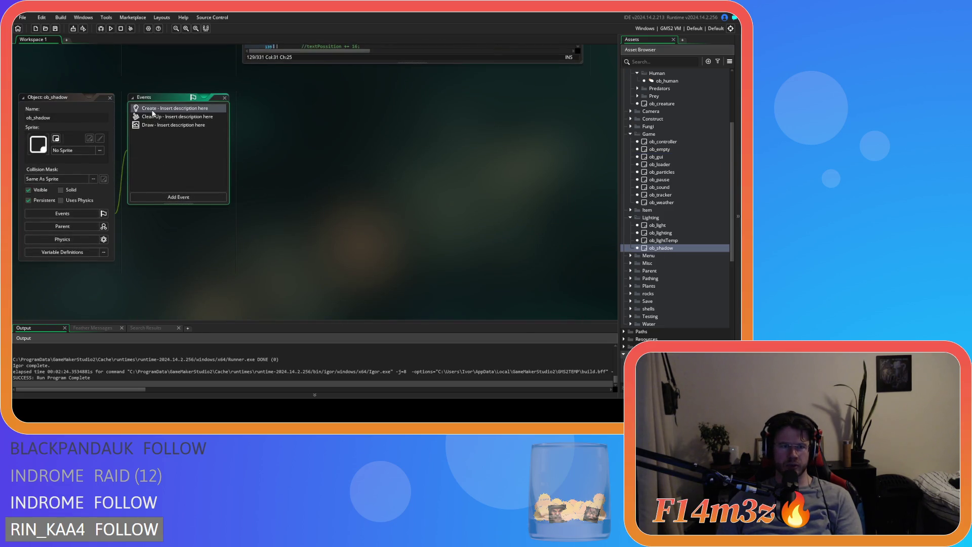
# Step: Open ob_shadow's Draw event and inspect the shadow surface draw call on line 78
pyautogui.doubleClick(153, 110)
pyautogui.doubleClick(154, 126)
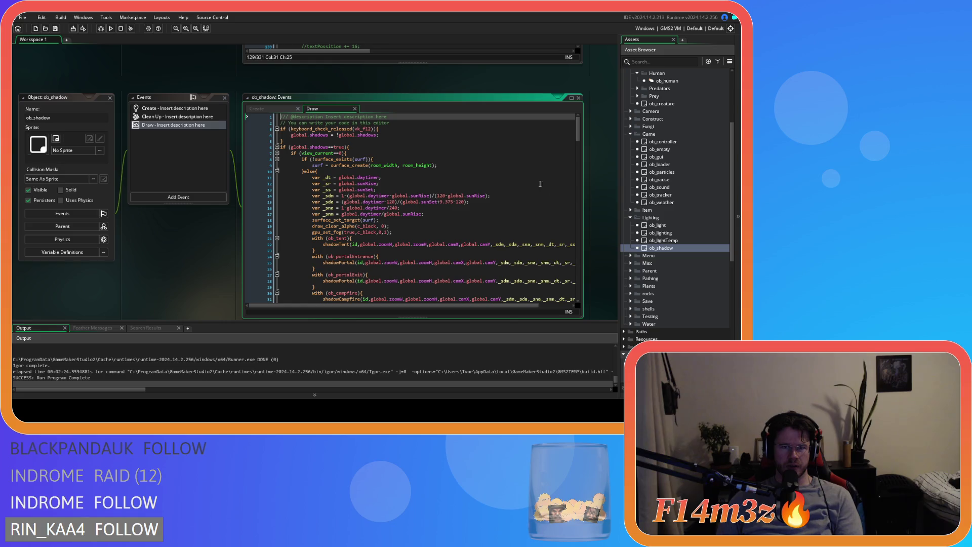
pyautogui.click(509, 172)
pyautogui.moveTo(578, 132)
pyautogui.mouseDown()
pyautogui.moveTo(583, 285)
pyautogui.moveTo(565, 117)
pyautogui.mouseUp()
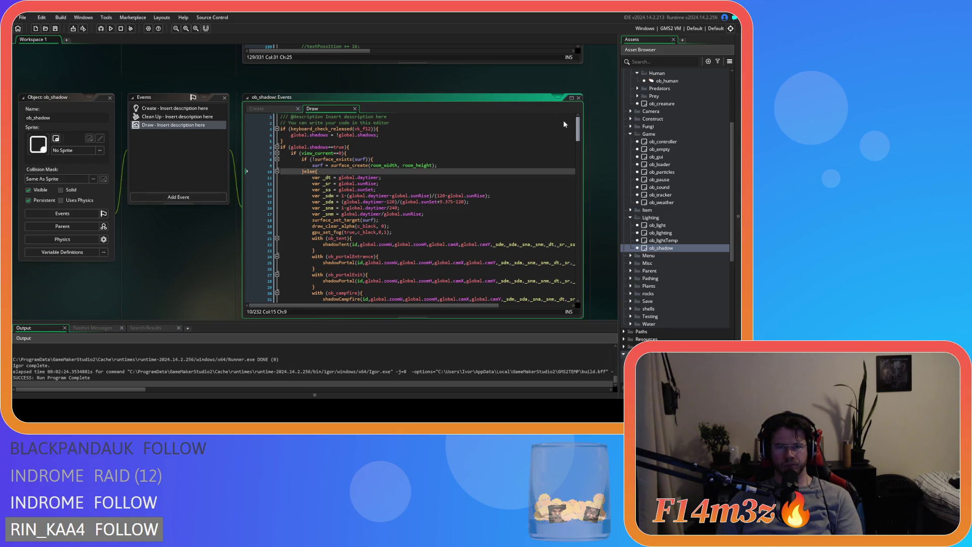
pyautogui.scroll(-5, 566, 136)
pyautogui.scroll(5, 567, 132)
pyautogui.scroll(-9, 568, 127)
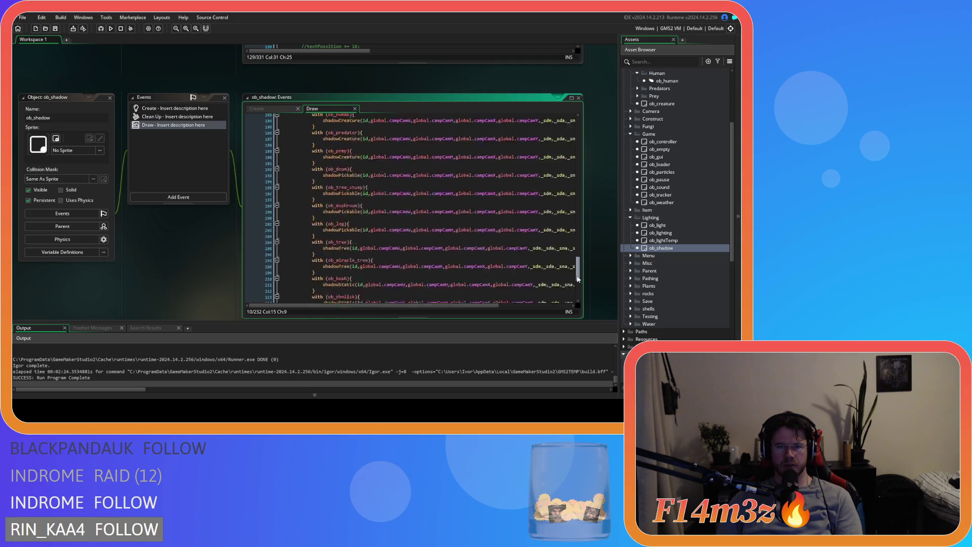
pyautogui.scroll(6, 565, 146)
pyautogui.scroll(3, 564, 134)
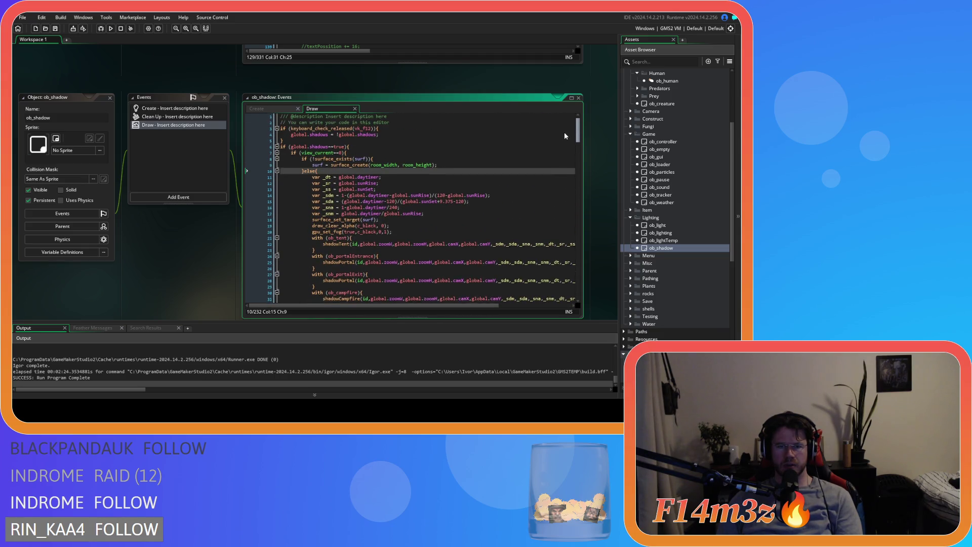
pyautogui.scroll(-20, 522, 191)
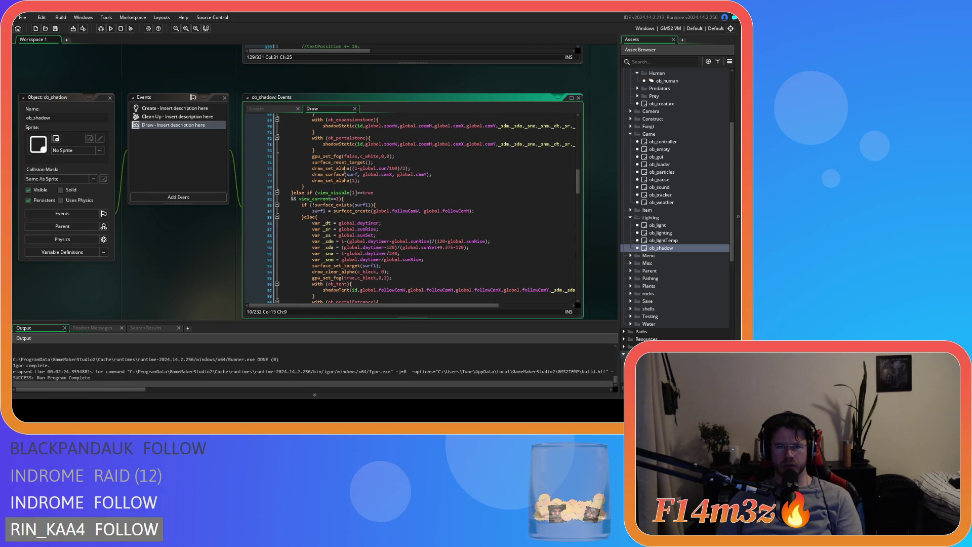
pyautogui.moveTo(327, 174); pyautogui.dragTo(433, 174)
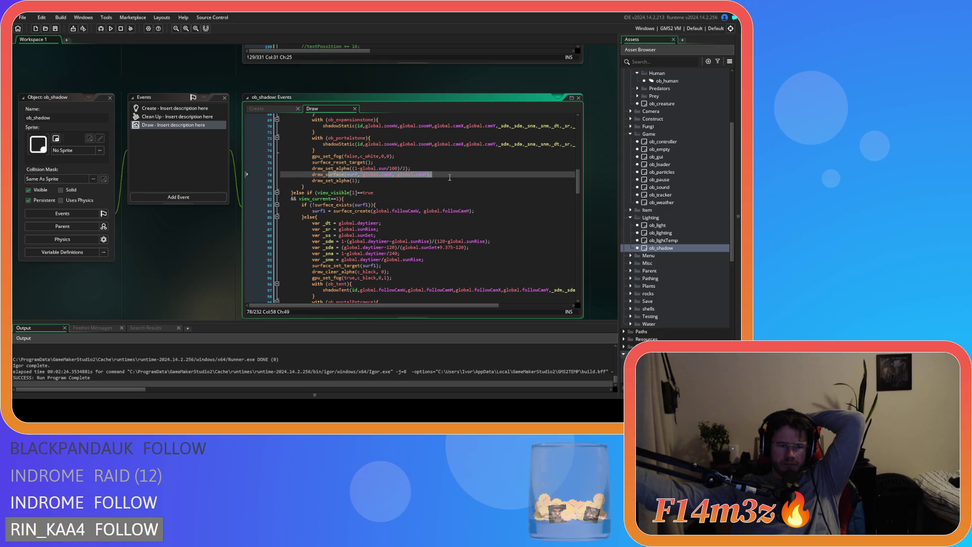
pyautogui.scroll(9, 371, 196)
pyautogui.scroll(13, 371, 196)
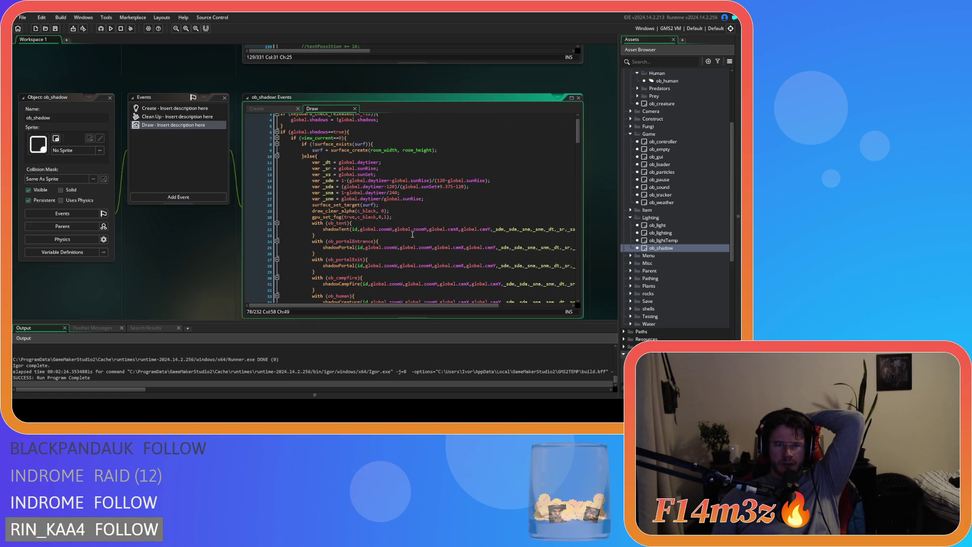
pyautogui.scroll(-19, 412, 234)
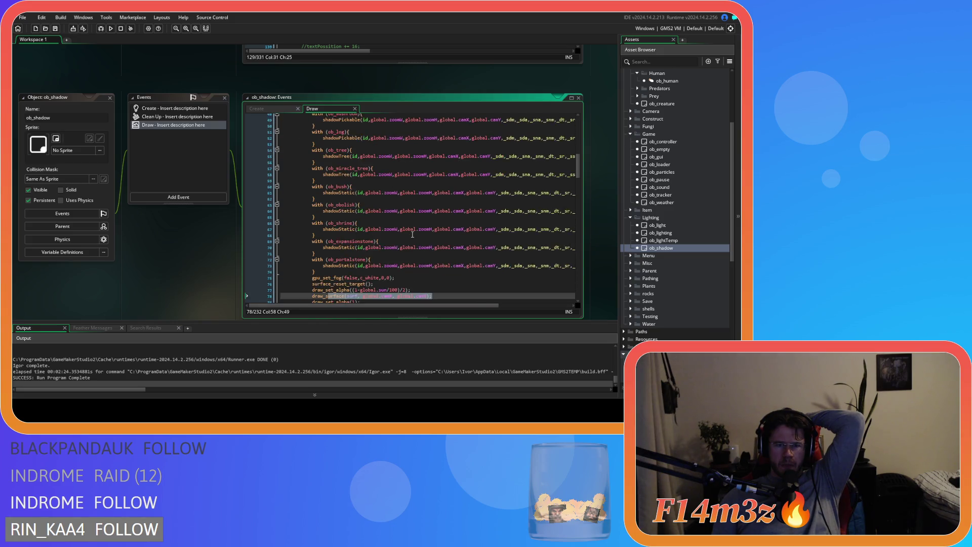
# Step: Paste the golden-hour tint code after line 80 and indent it one level
pyautogui.click(339, 231)
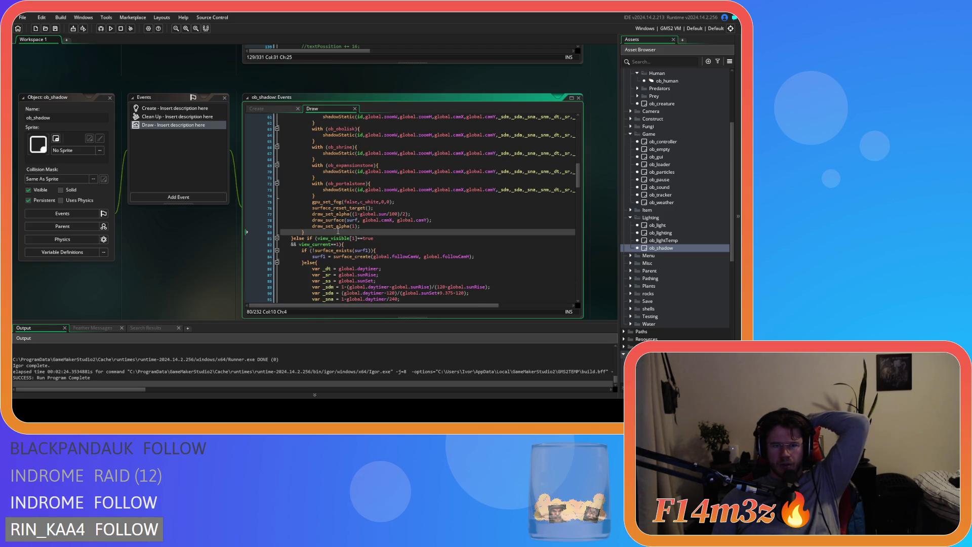
pyautogui.press('Return')
pyautogui.hotkey('ctrl', 'v')
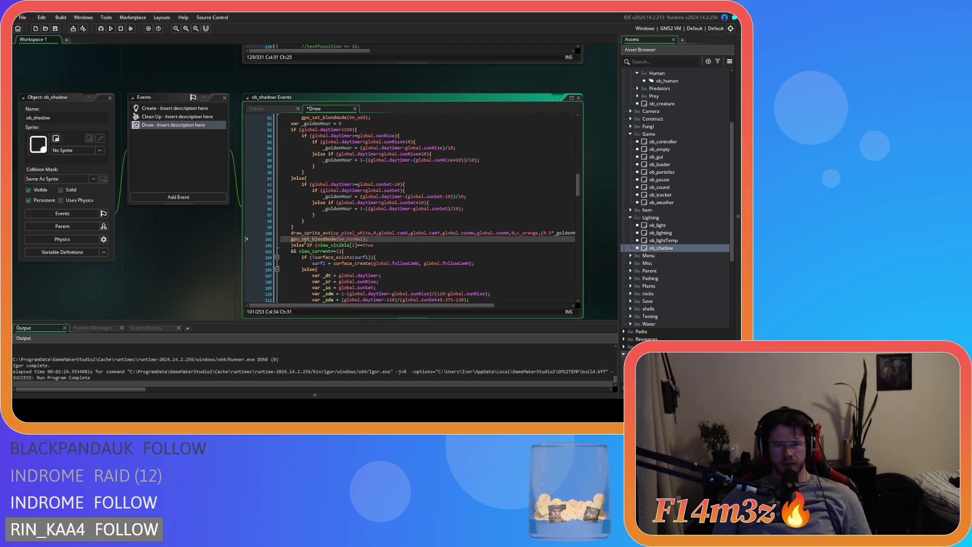
pyautogui.moveTo(376, 240); pyautogui.dragTo(280, 193)
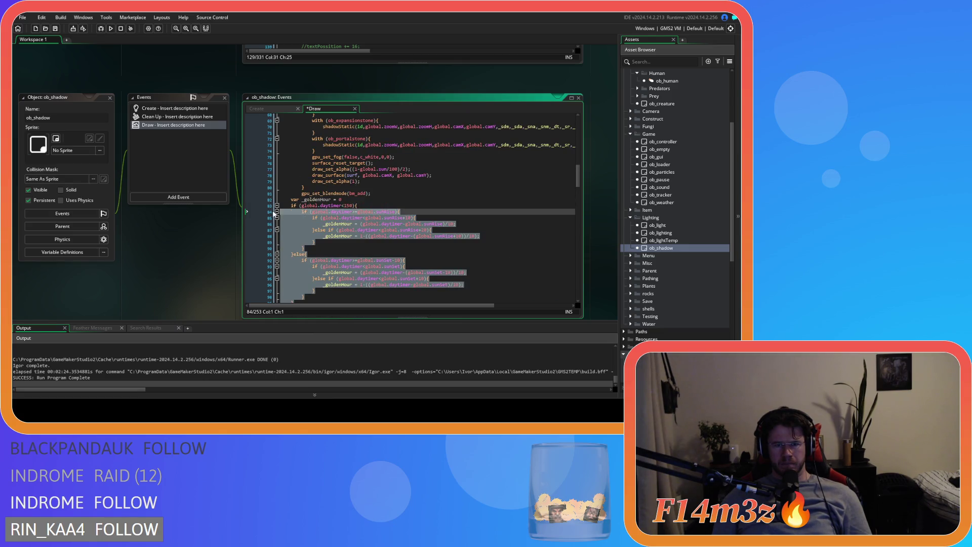
pyautogui.press('Tab')
pyautogui.click(387, 224)
pyautogui.scroll(-3, 393, 245)
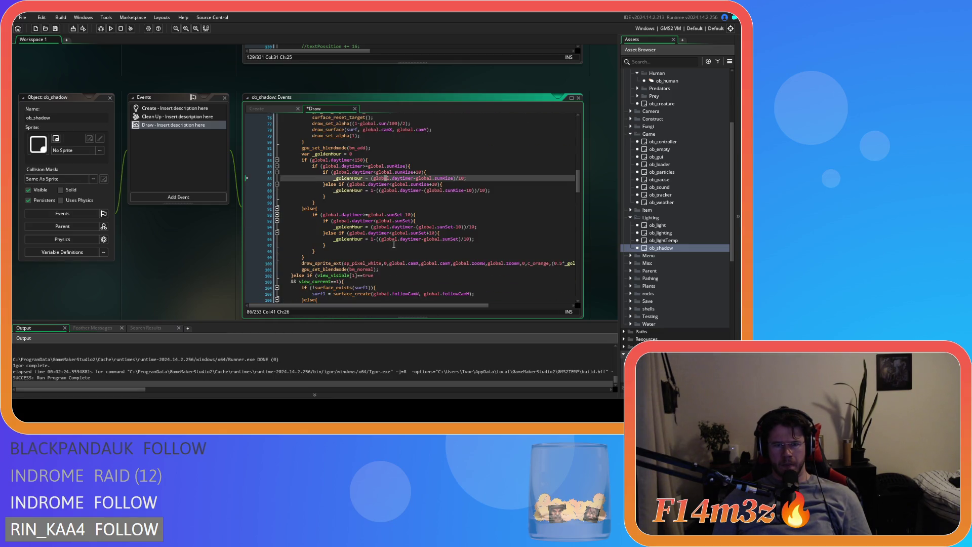
pyautogui.click(396, 203)
pyautogui.click(414, 215)
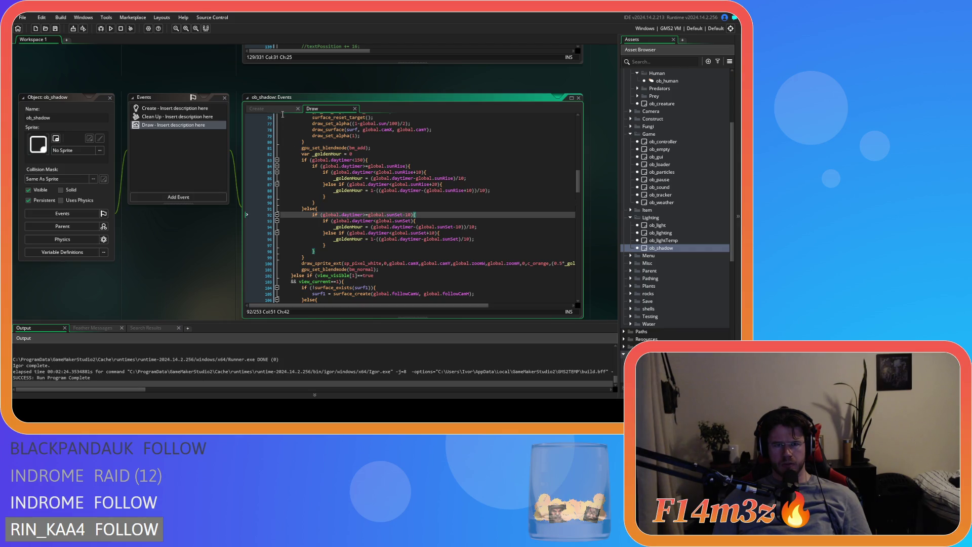
# Step: Duplicate the surf2 = -1 line in ob_shadow's Create event
pyautogui.click(185, 109)
pyautogui.click(346, 165)
pyautogui.hotkey('ctrl', 'd')
pyautogui.click(286, 165)
# Step: Rename the duplicated Create line to surfGold = -1
pyautogui.write('Gold = -1;')
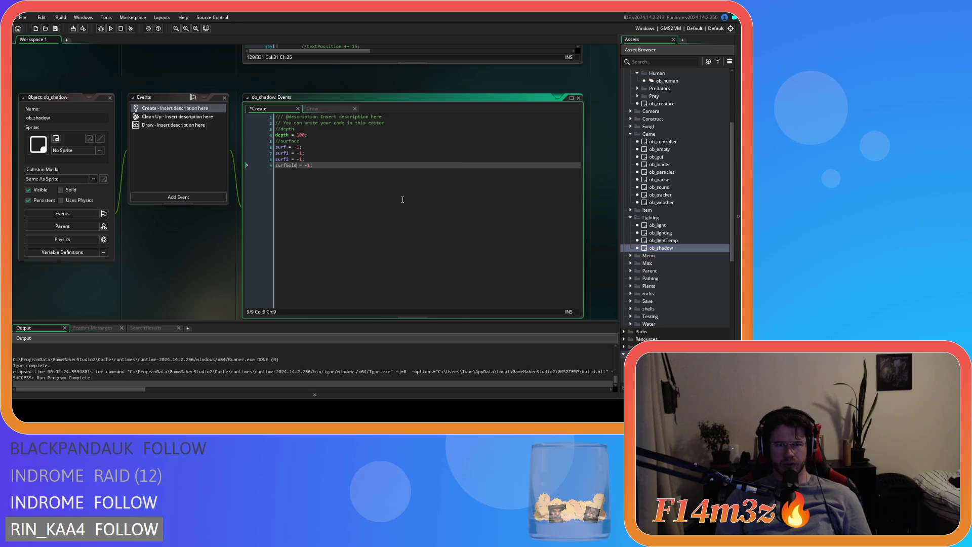
pyautogui.press('Delete')
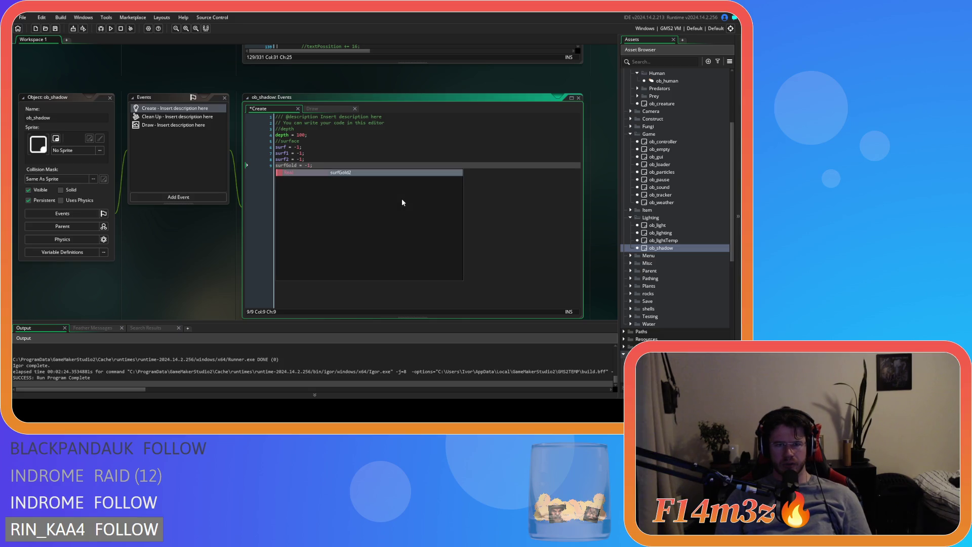
pyautogui.press('Escape')
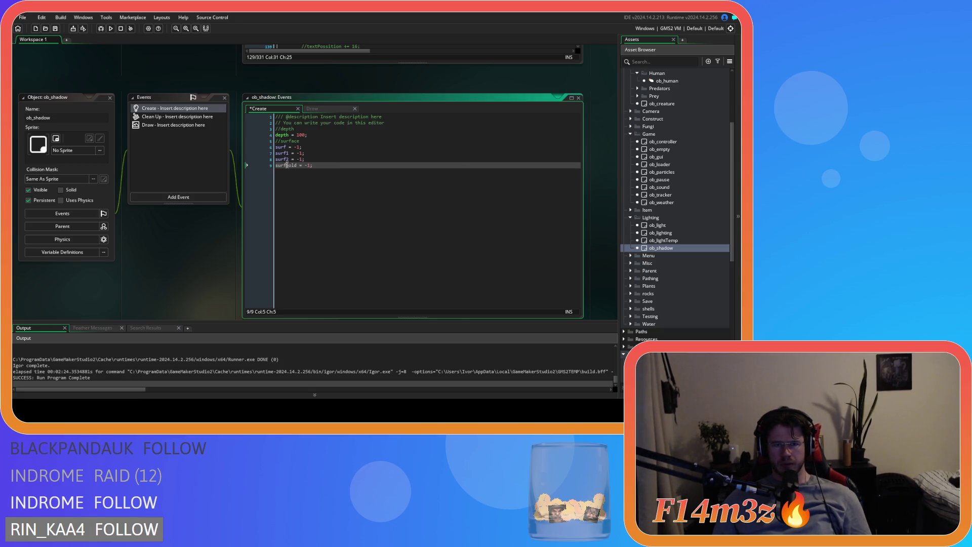
# Step: Insert the surface_exists check above the tint code in Draw, pointing it at surfGold
pyautogui.click(313, 109)
pyautogui.click(316, 203)
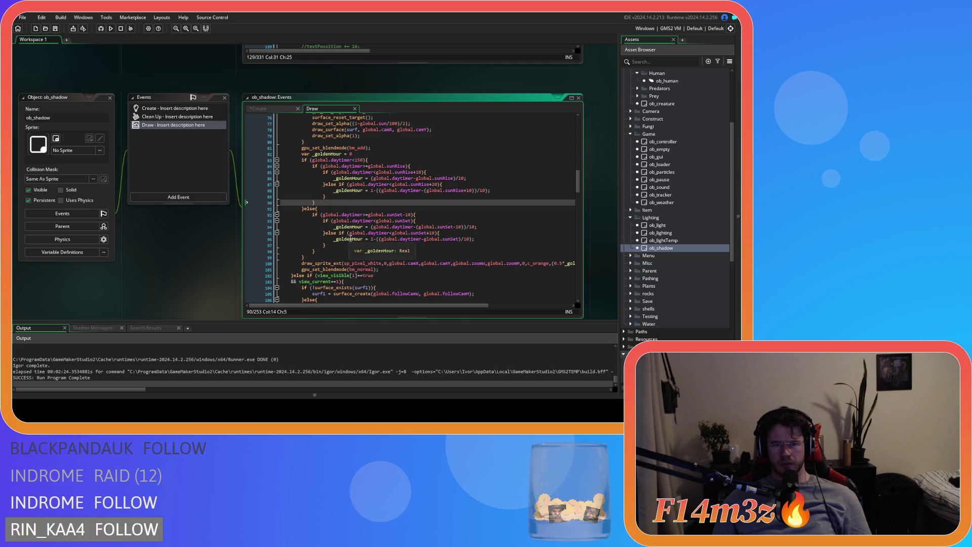
pyautogui.scroll(7, 349, 217)
pyautogui.scroll(15, 349, 218)
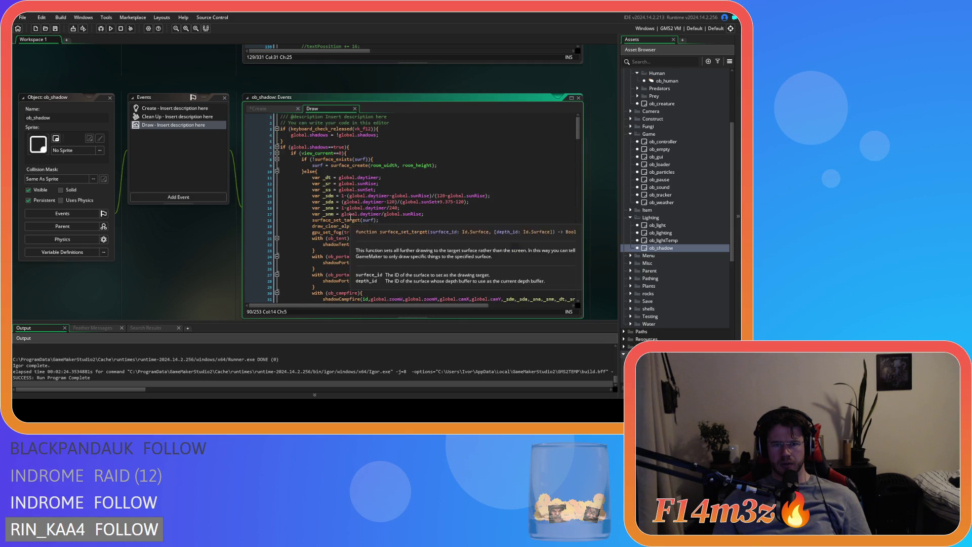
pyautogui.moveTo(318, 171); pyautogui.dragTo(291, 153)
pyautogui.click(301, 158)
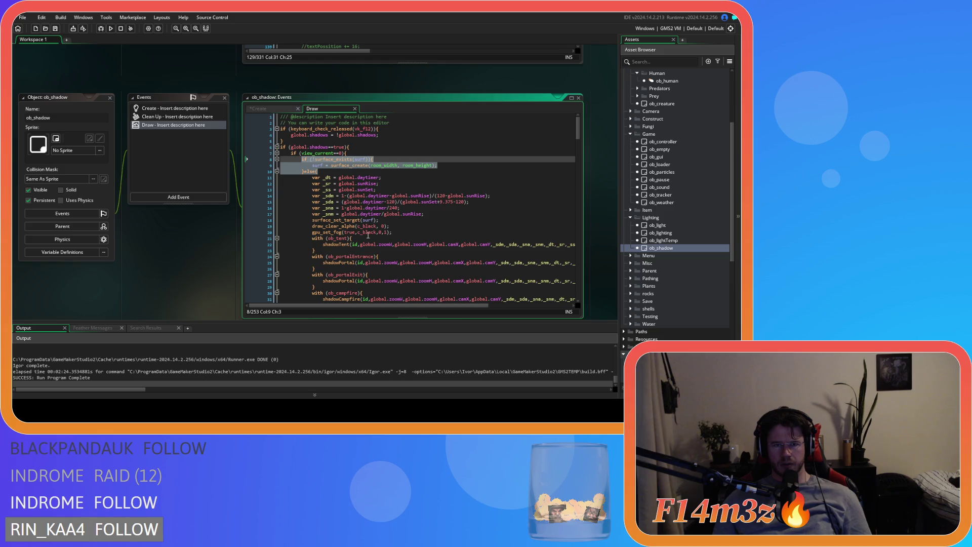
pyautogui.scroll(-17, 350, 235)
pyautogui.scroll(-7, 350, 235)
pyautogui.click(325, 172)
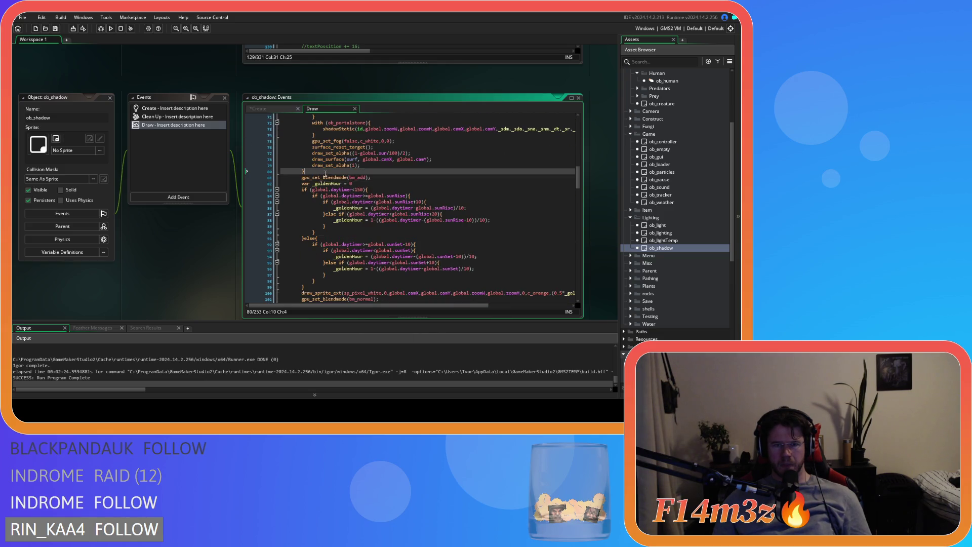
pyautogui.write('if (!surface_exists(surf)){ \t\t\tsurf = surface_create(room_width, room_height); \t\t}else{')
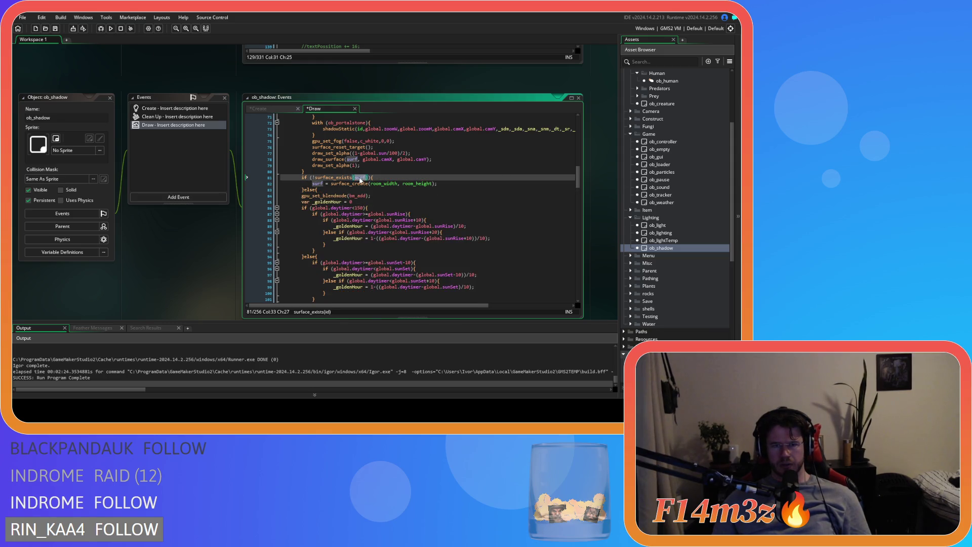
pyautogui.write('G')
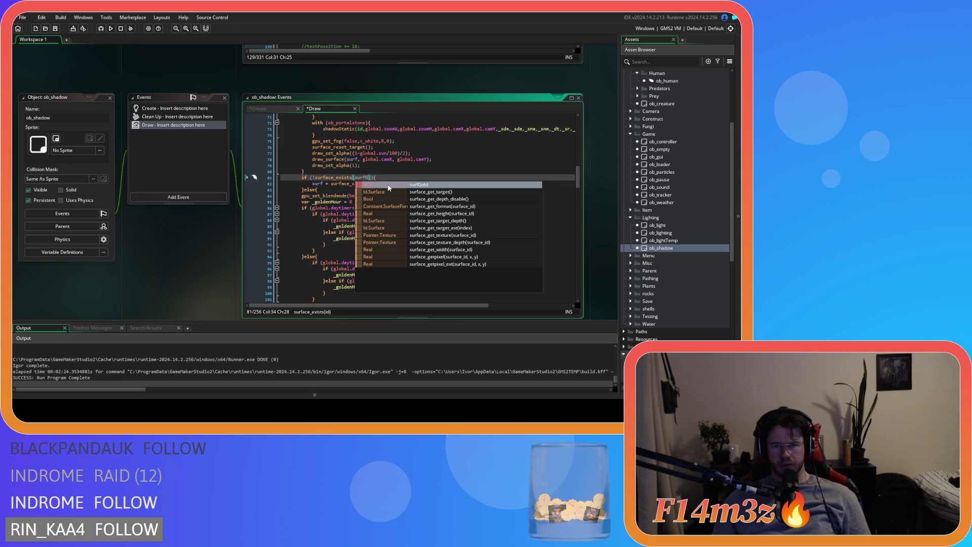
pyautogui.press('Return')
# Step: Add a blank line after the normal blend mode reset and select the tint block
pyautogui.click(316, 183)
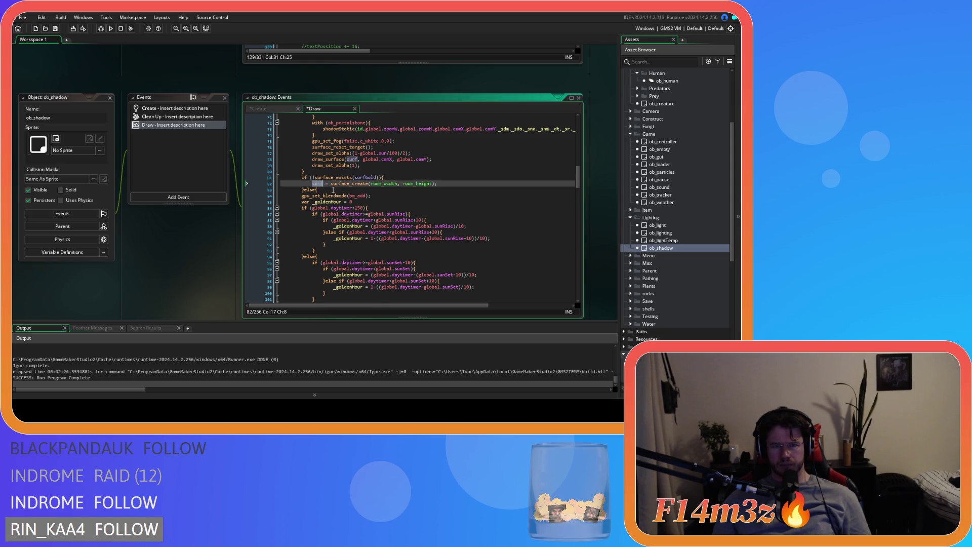
pyautogui.scroll(-6, 325, 198)
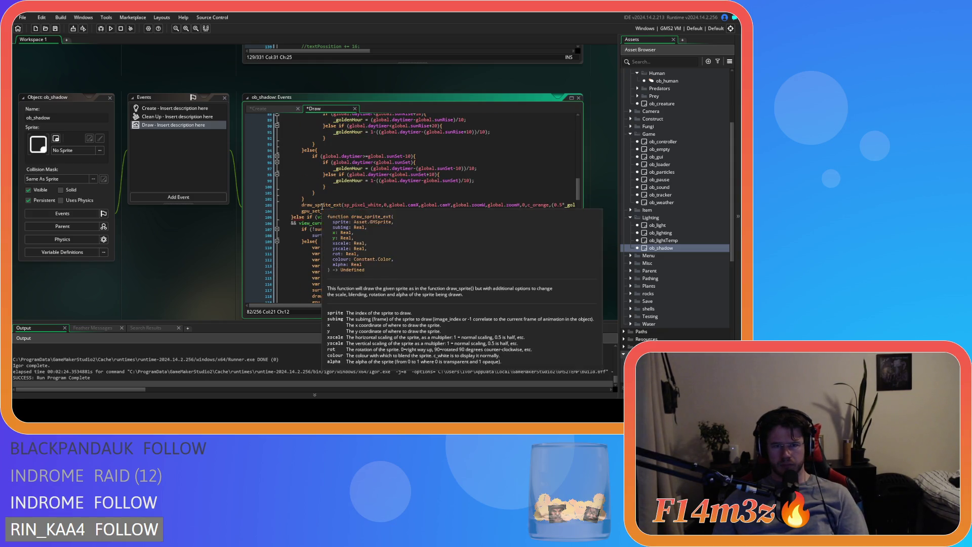
pyautogui.click(383, 210)
pyautogui.press('Return')
pyautogui.moveTo(383, 210)
pyautogui.mouseDown()
pyautogui.moveTo(332, 184)
pyautogui.moveTo(297, 184)
pyautogui.mouseUp()
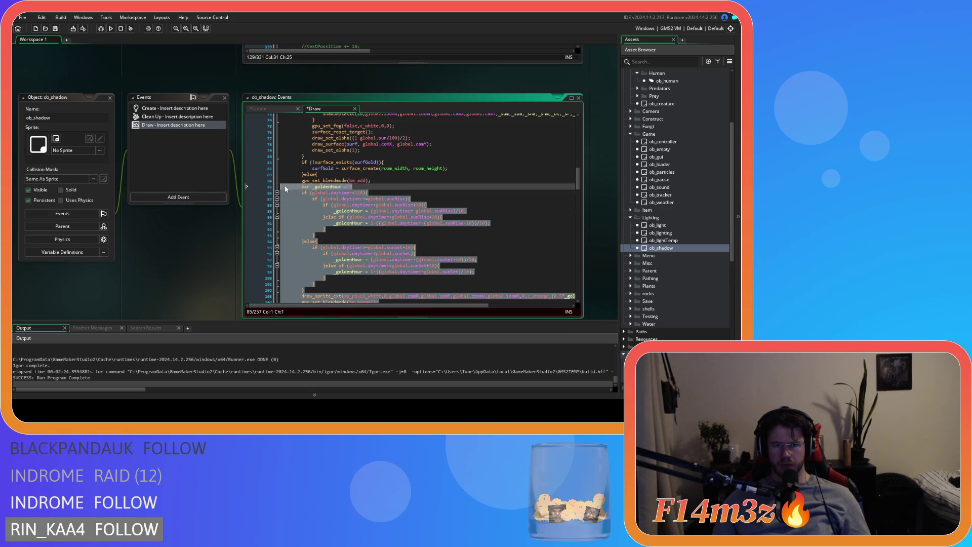
# Step: Indent the golden-hour block in ob_shadow's Draw code one level
pyautogui.press('Tab')
pyautogui.click(388, 205)
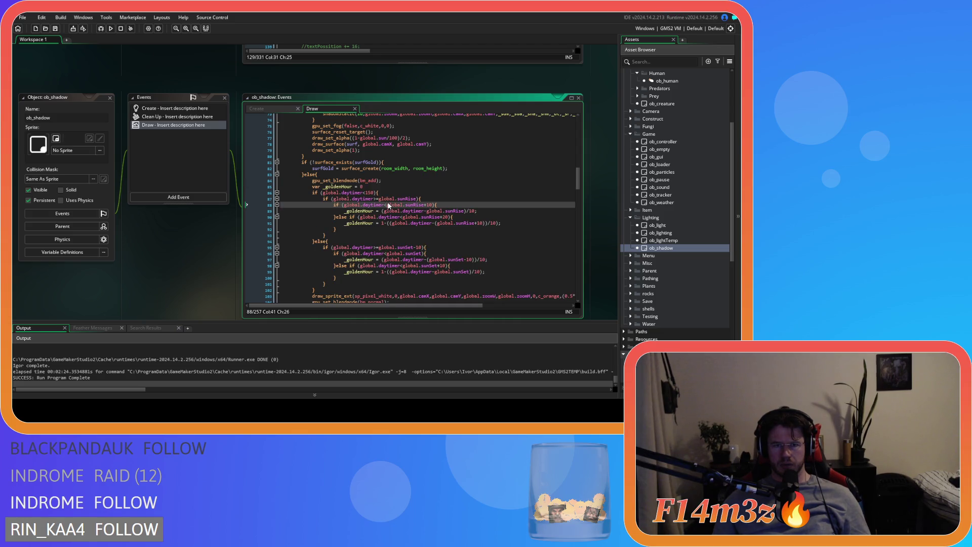
pyautogui.scroll(-2, 441, 216)
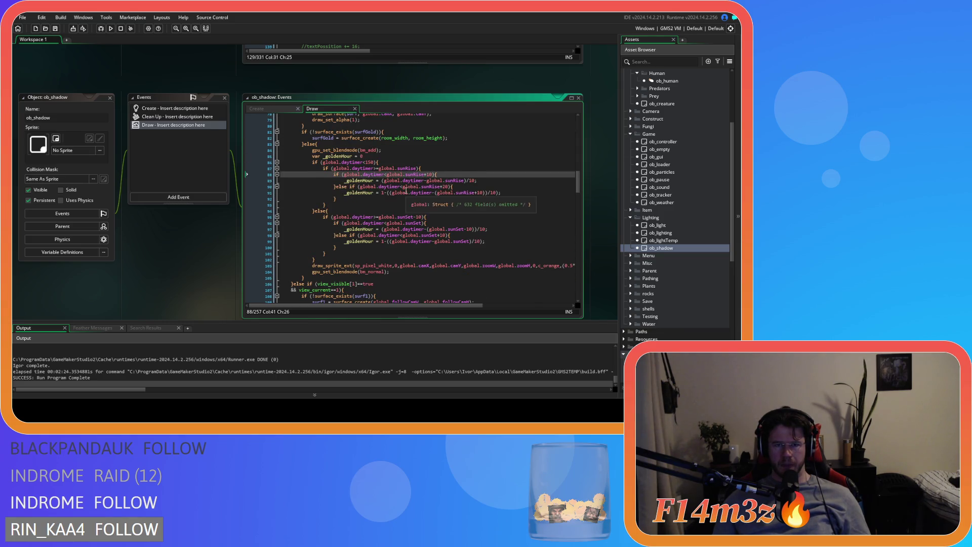
pyautogui.scroll(15, 404, 205)
pyautogui.scroll(6, 403, 194)
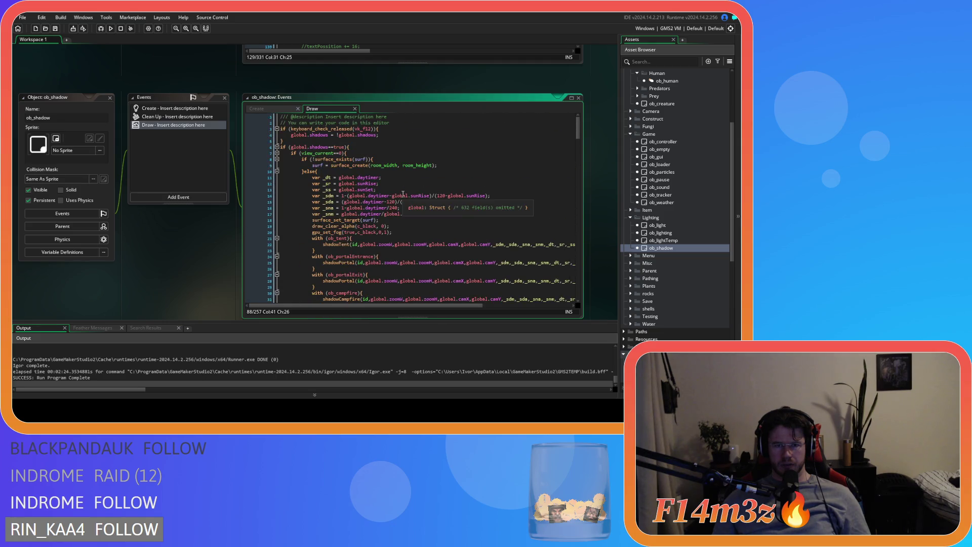
# Step: Copy the surface_set_target and draw_clear_alpha lines into the else branch, retargeting them to surfGold
pyautogui.moveTo(399, 227); pyautogui.dragTo(312, 220)
pyautogui.hotkey('ctrl', 'c')
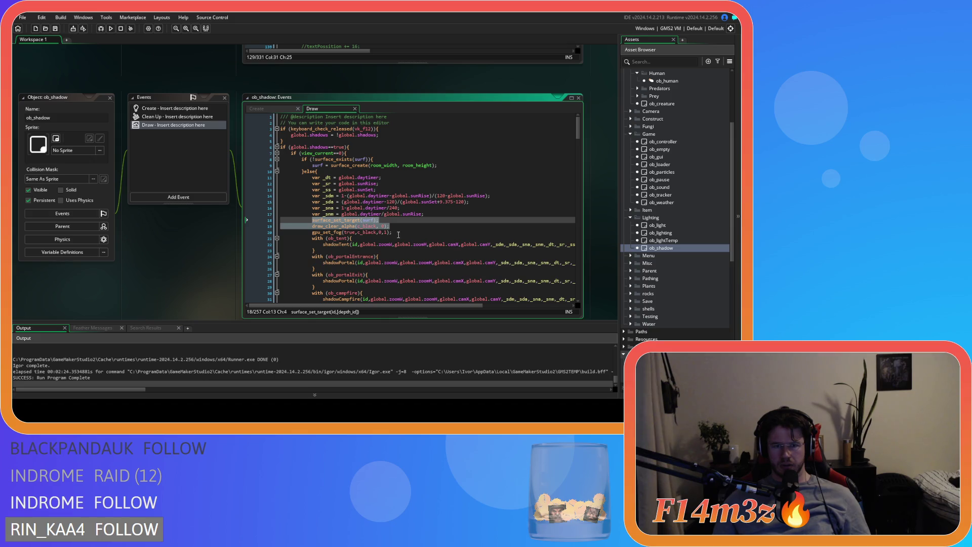
pyautogui.scroll(-20, 406, 237)
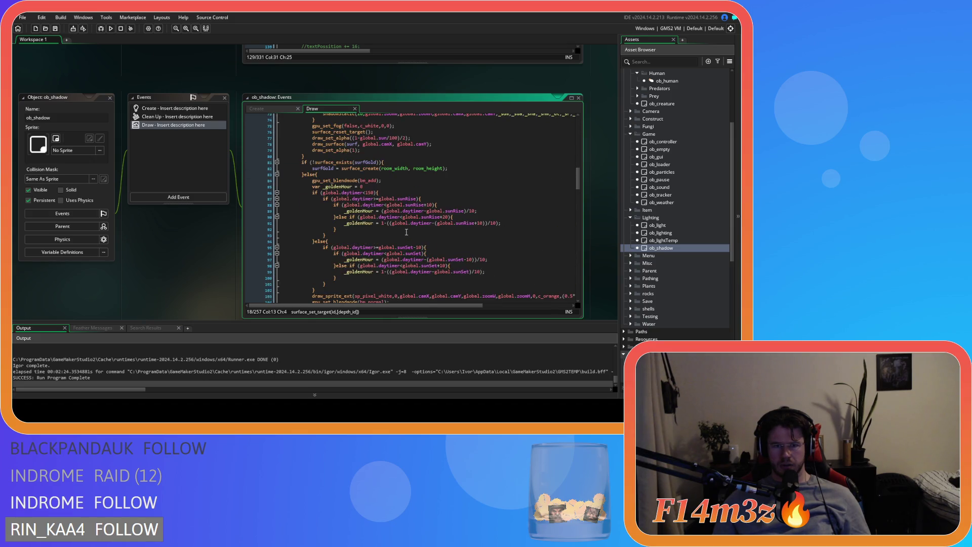
pyautogui.click(351, 175)
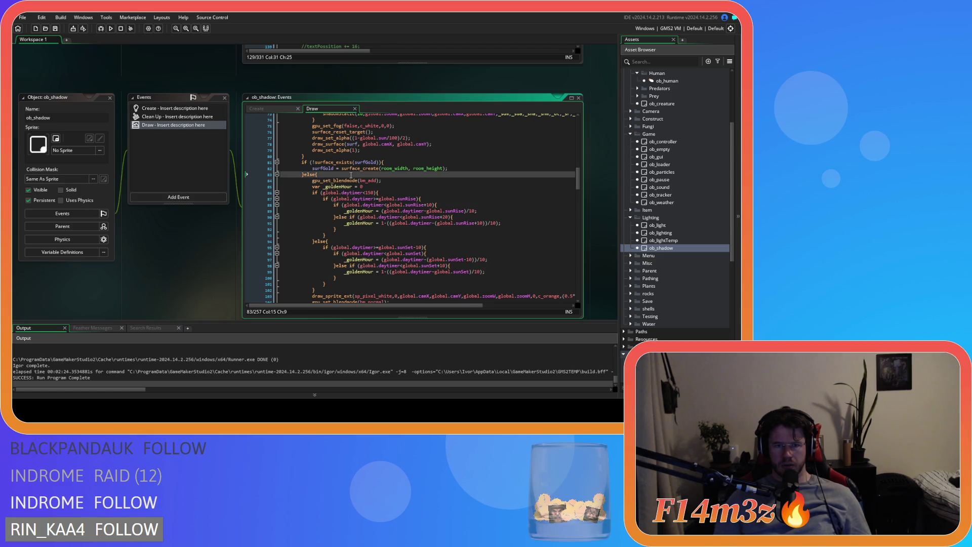
pyautogui.press('Return')
pyautogui.hotkey('ctrl', 'v')
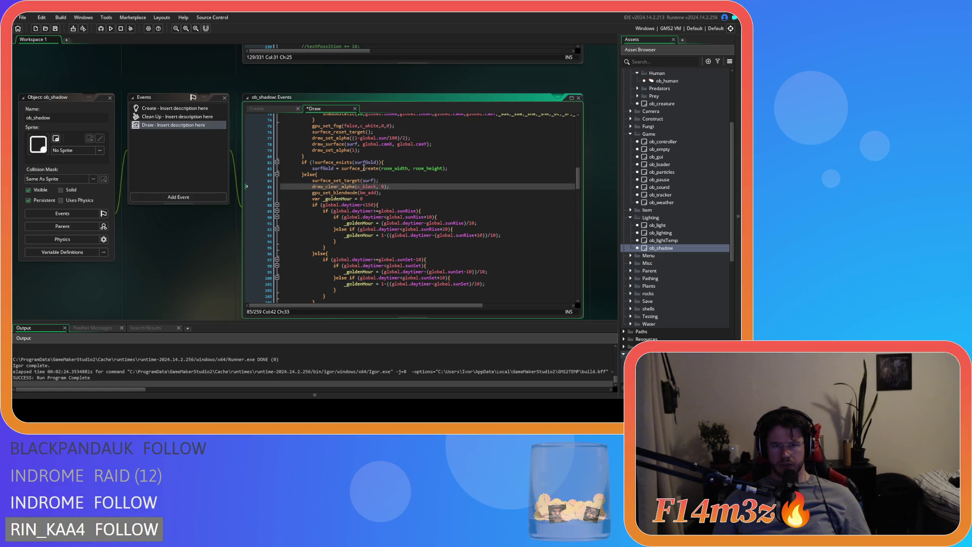
pyautogui.click(375, 181)
pyautogui.write('Gold')
# Step: Select the bm_normal blend mode name following the orange draw_sprite_ext call
pyautogui.moveTo(401, 188); pyautogui.dragTo(312, 187)
pyautogui.scroll(-1, 420, 196)
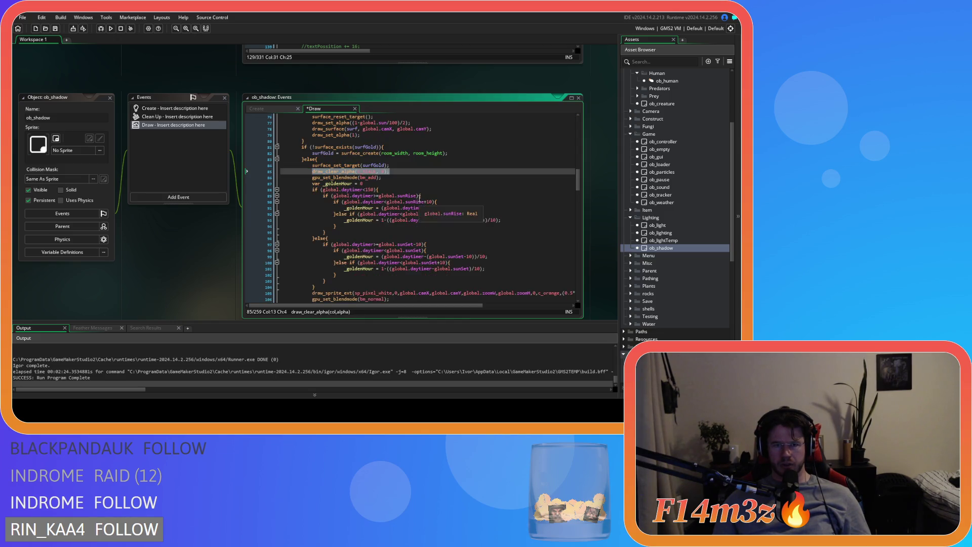
pyautogui.click(396, 179)
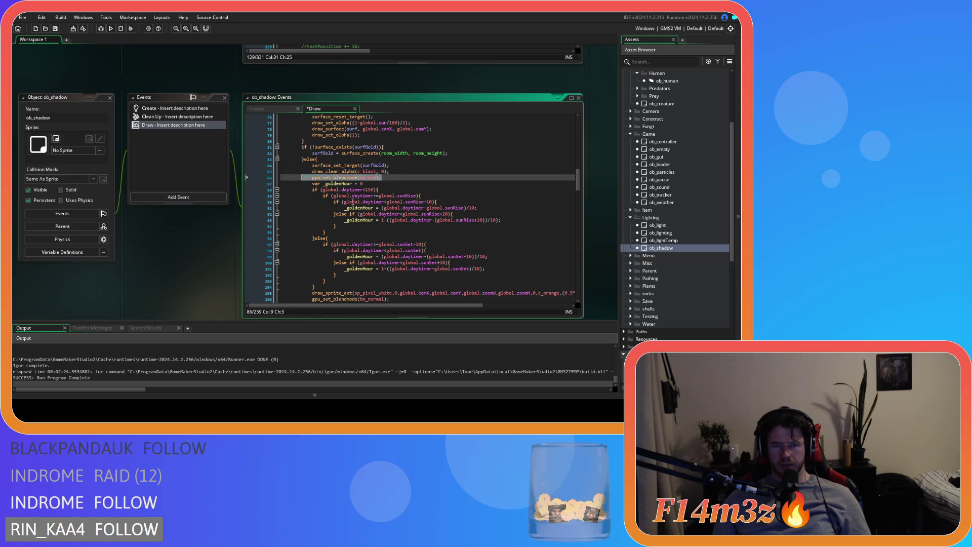
pyautogui.scroll(-1, 405, 180)
pyautogui.moveTo(360, 183)
pyautogui.mouseDown()
pyautogui.moveTo(324, 162)
pyautogui.moveTo(374, 223)
pyautogui.moveTo(372, 262)
pyautogui.mouseUp()
pyautogui.moveTo(342, 159); pyautogui.dragTo(361, 246)
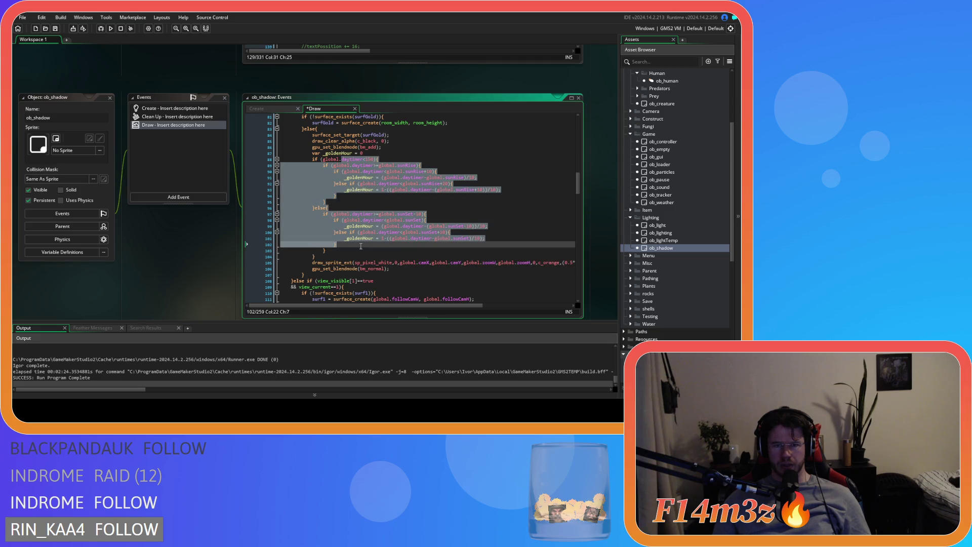
pyautogui.click(406, 269)
pyautogui.moveTo(368, 269)
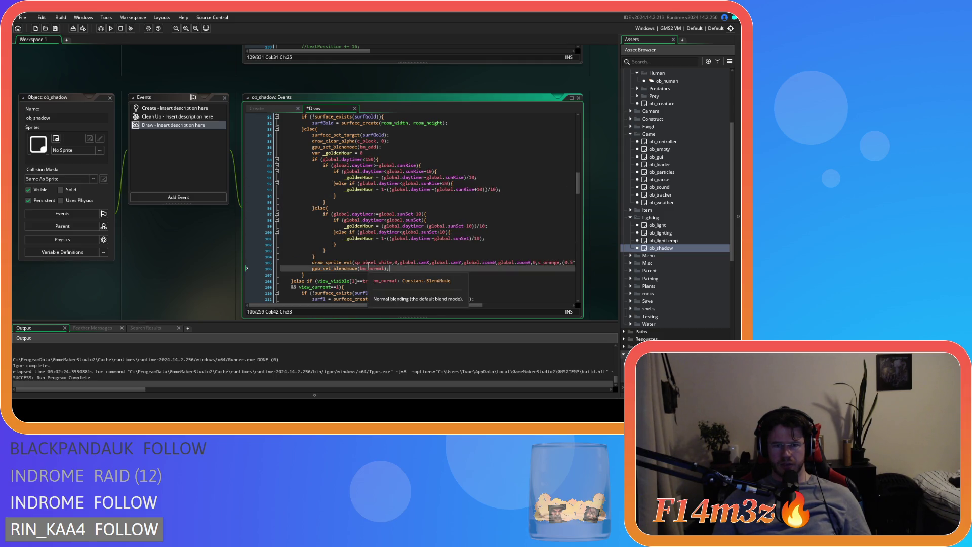
pyautogui.moveTo(368, 269); pyautogui.dragTo(384, 269)
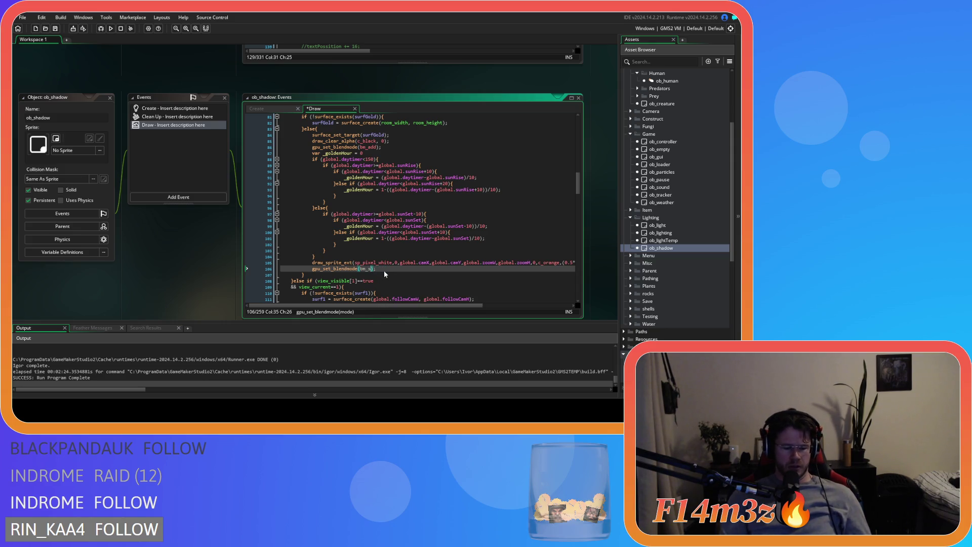
# Step: Change the blend mode to bm_subtract and add draw_surface(surf, global.camX, global.camY) below it
pyautogui.write('subtract')
pyautogui.press('End')
pyautogui.press('Return')
pyautogui.scroll(3, 421, 226)
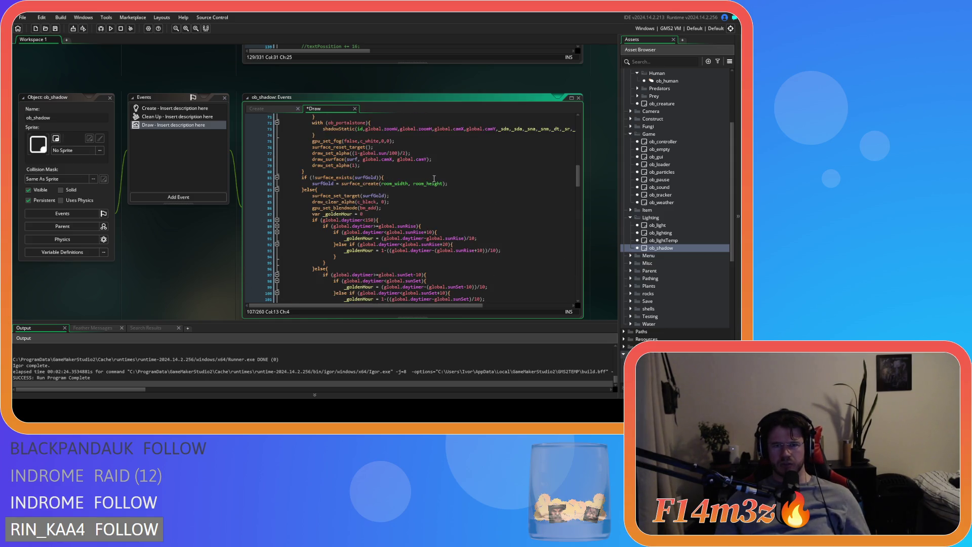
pyautogui.press('pageup')
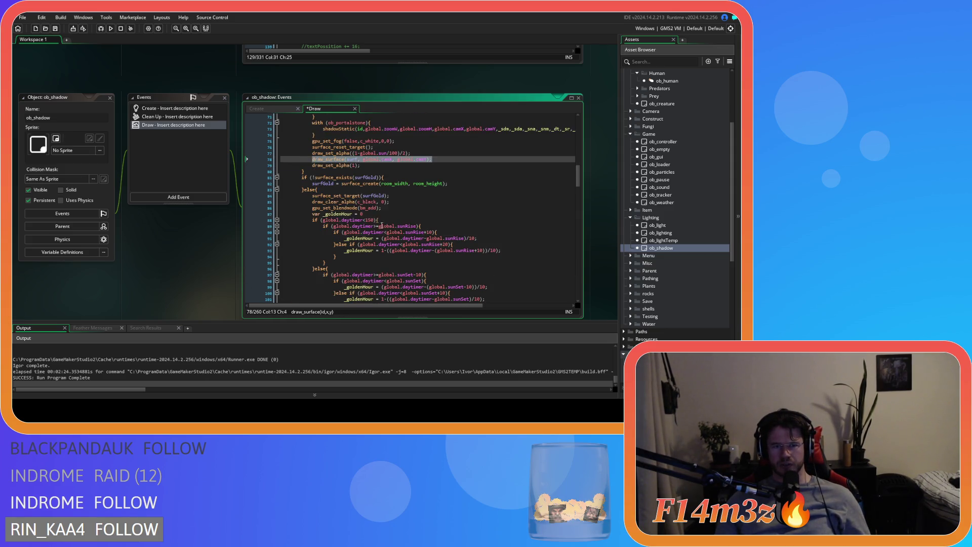
pyautogui.scroll(-4, 393, 236)
pyautogui.click(399, 257)
pyautogui.hotkey('ctrl', 'v')
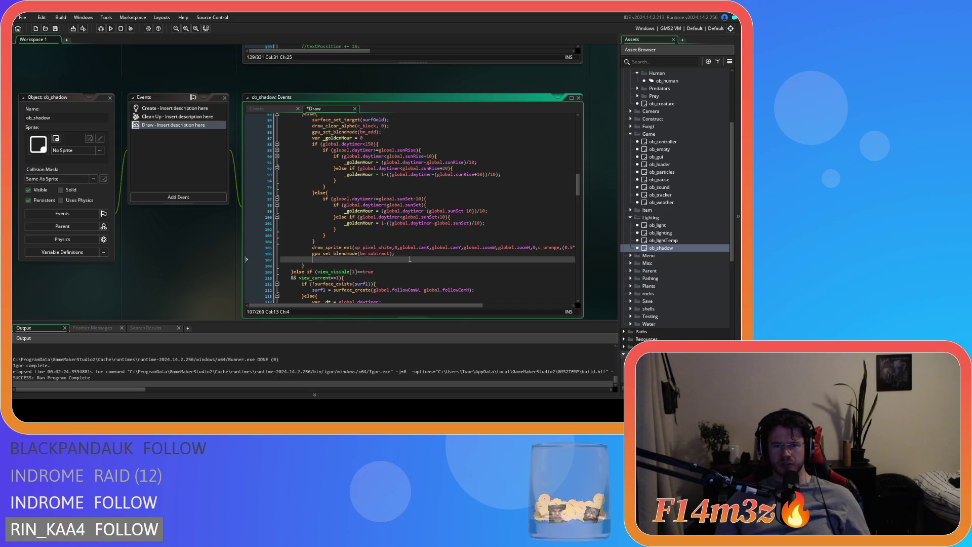
# Step: Paste another gpu_set_blendmode(bm_subtract) line after the surface draw call
pyautogui.click(317, 254)
pyautogui.click(450, 261)
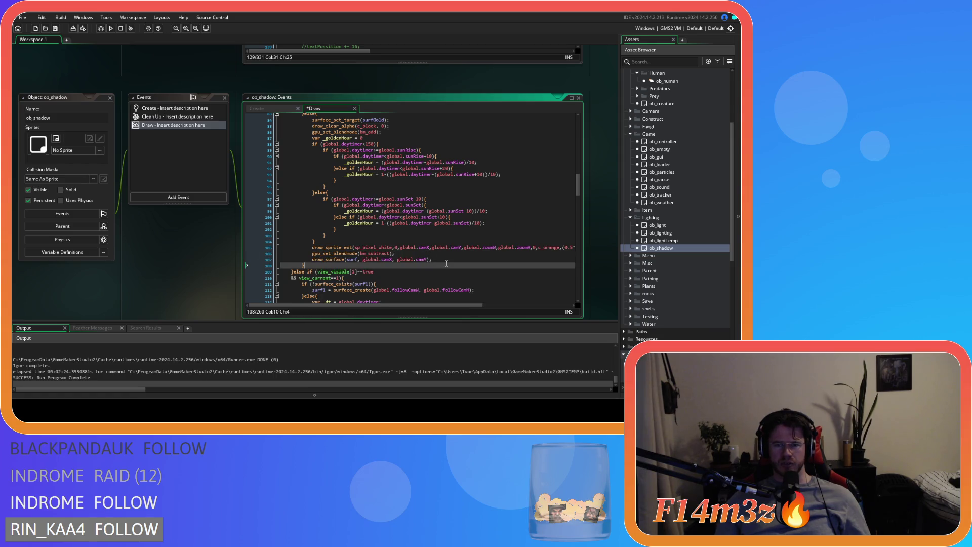
pyautogui.press('Return')
pyautogui.write('gpu_set_blendmode(bm_subtract);')
pyautogui.scroll(3, 446, 261)
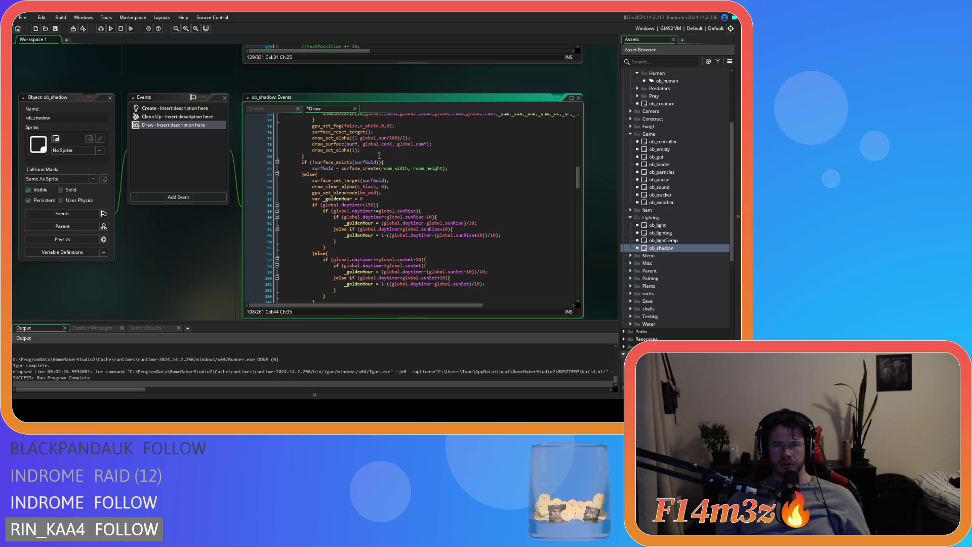
pyautogui.scroll(2, 379, 156)
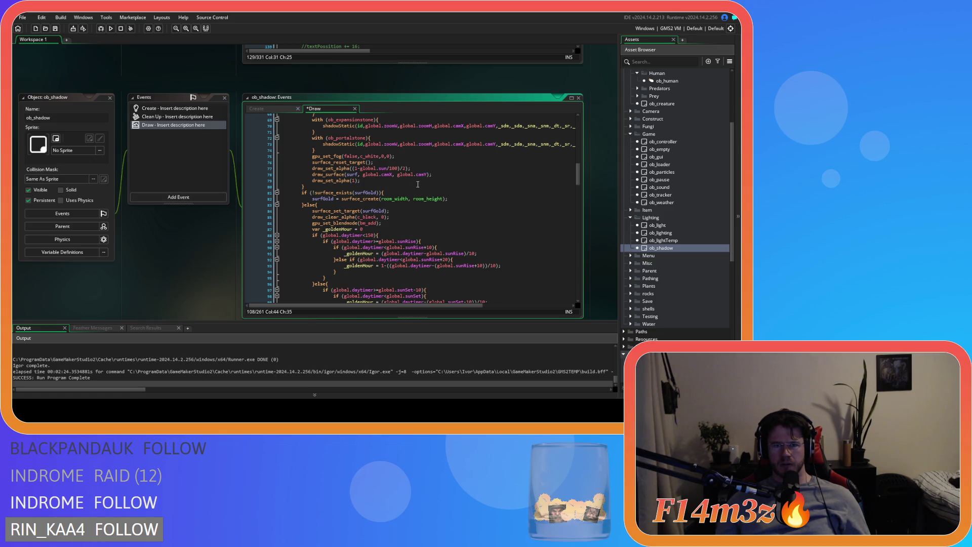
pyautogui.moveTo(577, 178); pyautogui.dragTo(576, 172)
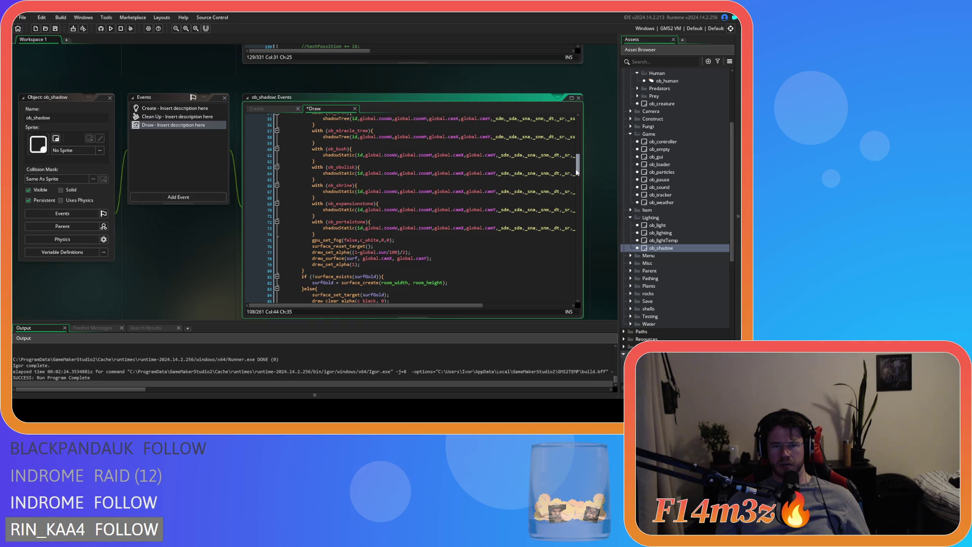
pyautogui.moveTo(573, 161); pyautogui.dragTo(575, 126)
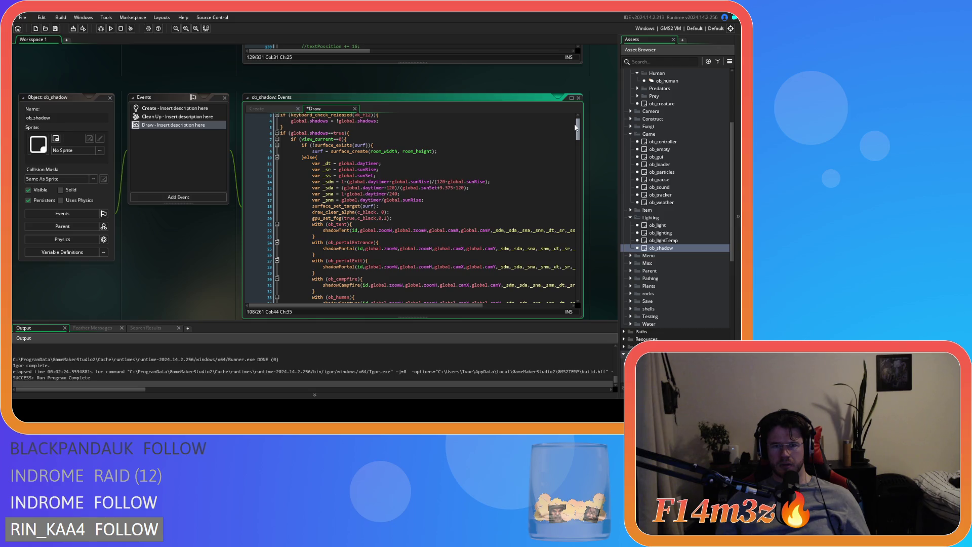
pyautogui.scroll(-20, 540, 178)
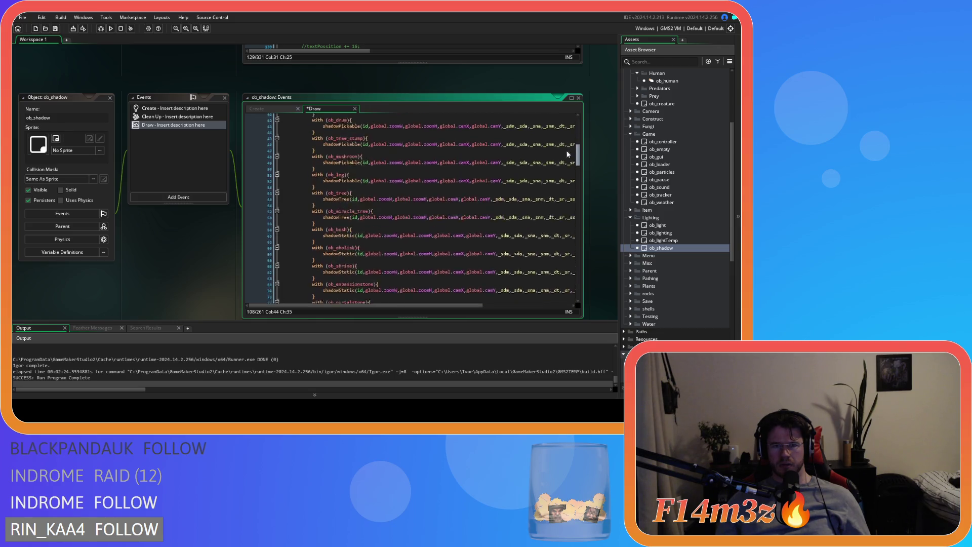
# Step: Look up the sc_shadowStatic script definition, then close it
pyautogui.rightClick(336, 185)
pyautogui.click(354, 192)
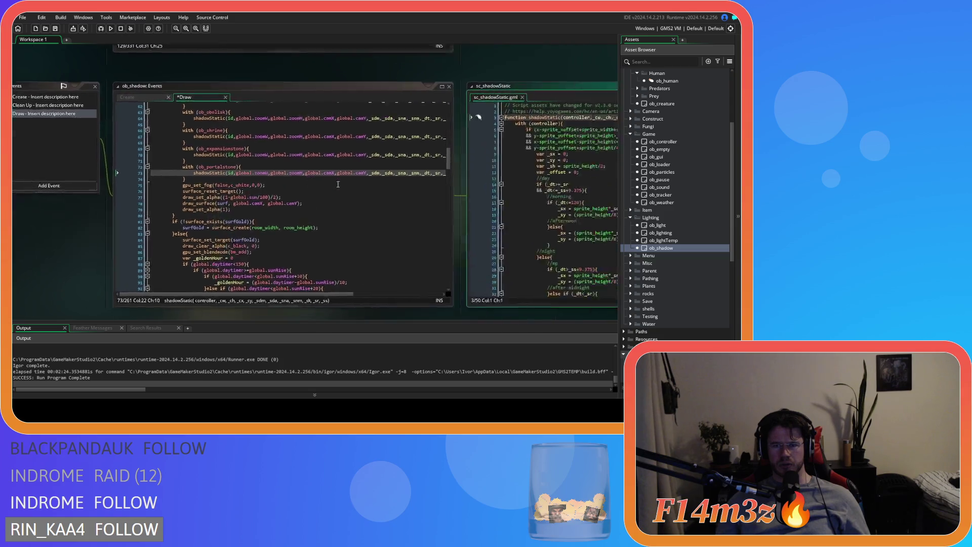
pyautogui.click(322, 81)
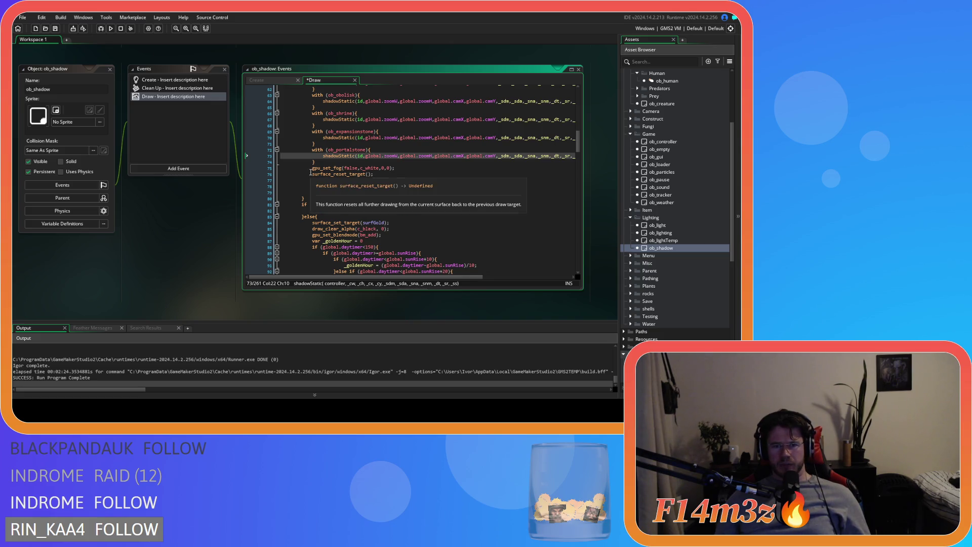
# Step: Change the second bm_subtract to bm_normal and add surface_reset_target(); beneath it
pyautogui.moveTo(311, 174); pyautogui.dragTo(395, 175)
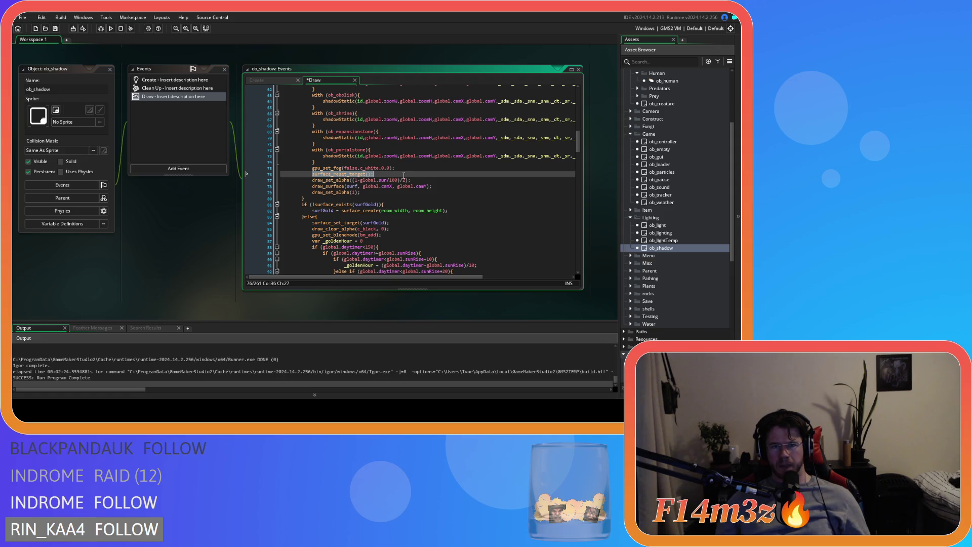
pyautogui.scroll(-10, 450, 202)
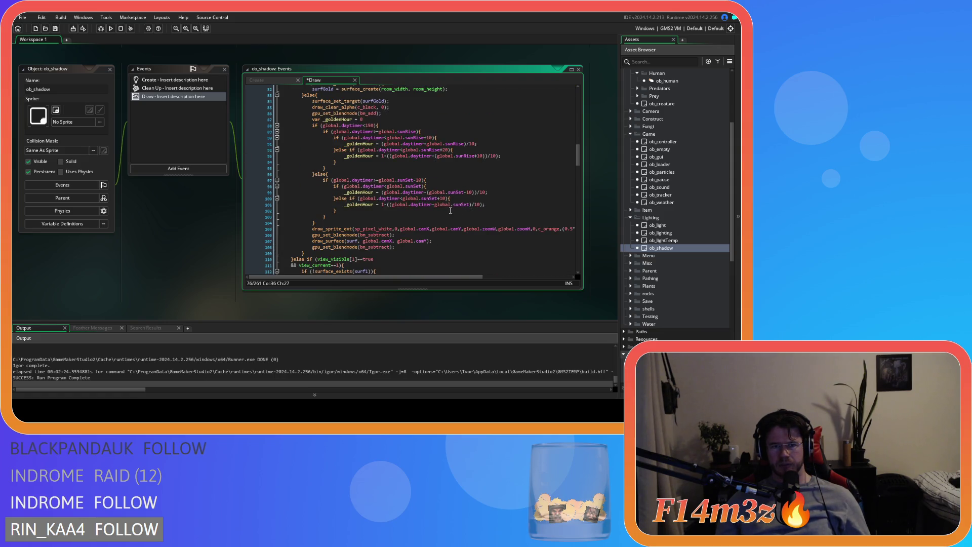
pyautogui.click(405, 186)
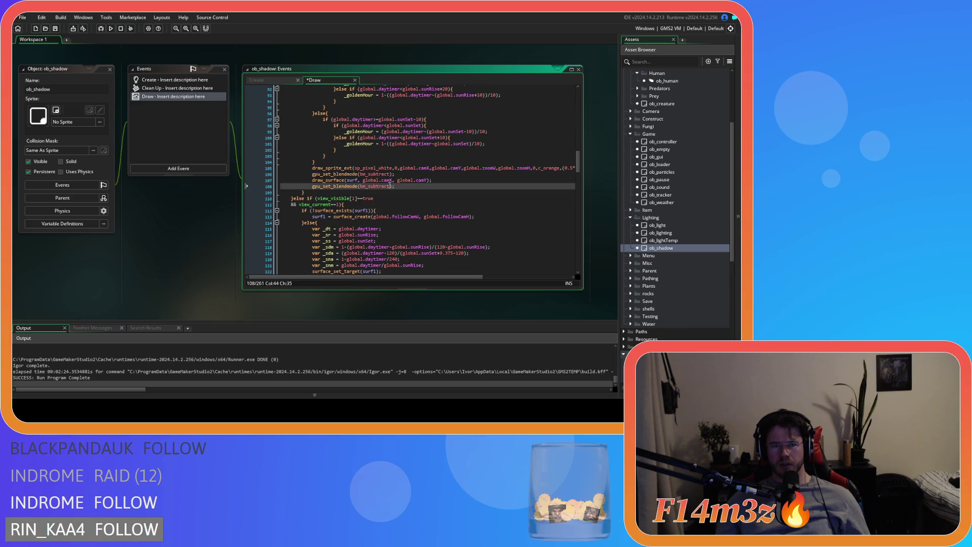
pyautogui.doubleClick(370, 186)
pyautogui.write('bm_n')
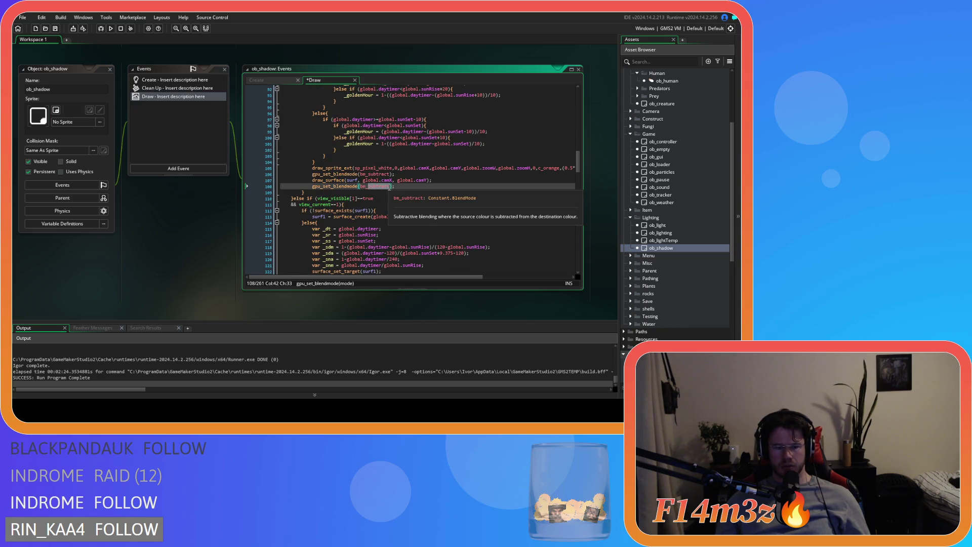
pyautogui.press('Return')
pyautogui.press('End')
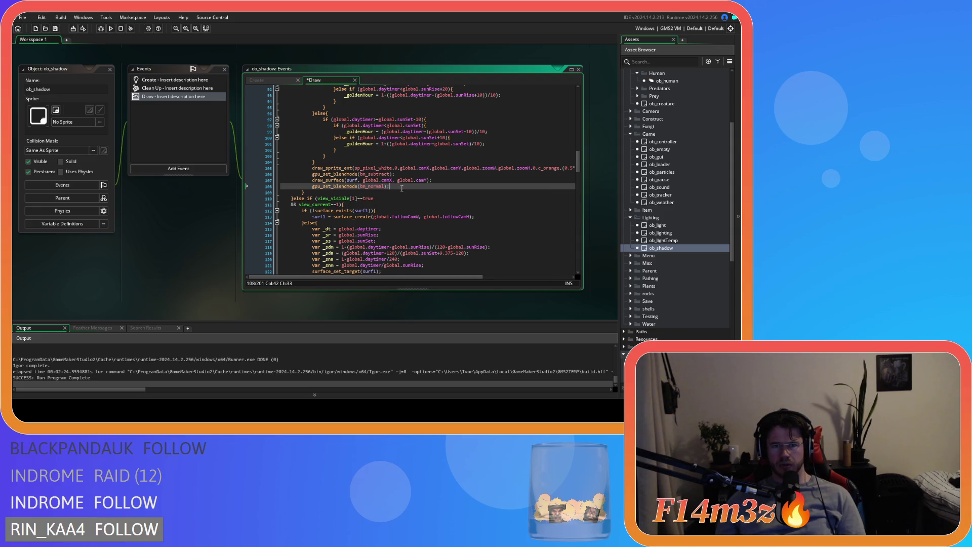
pyautogui.press('Return')
pyautogui.write('surface_reset_target();')
# Step: Paste draw_surface(surf, global.camX, global.camY); on a new line after the surface reset
pyautogui.scroll(8, 413, 200)
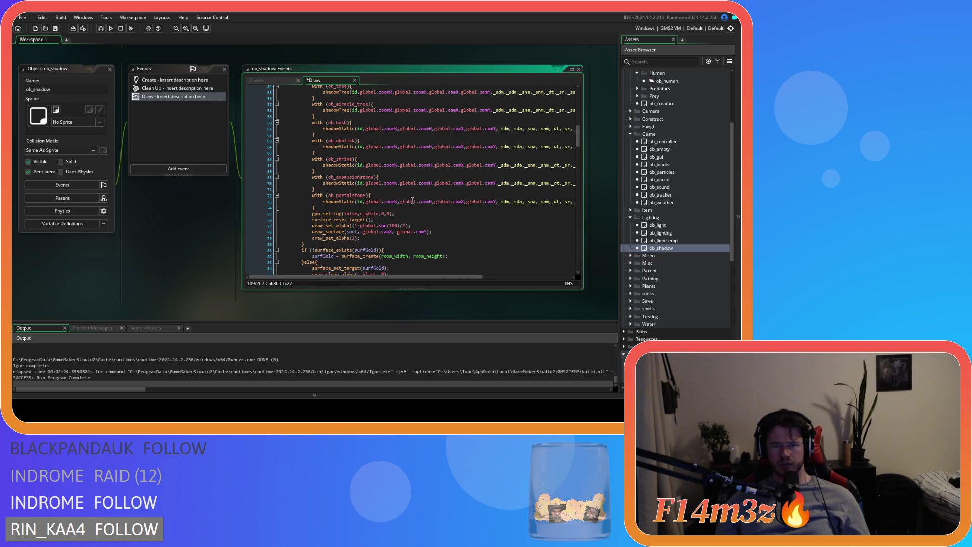
pyautogui.moveTo(428, 232); pyautogui.dragTo(312, 232)
pyautogui.hotkey('ctrl', 'c')
pyautogui.scroll(-13, 381, 243)
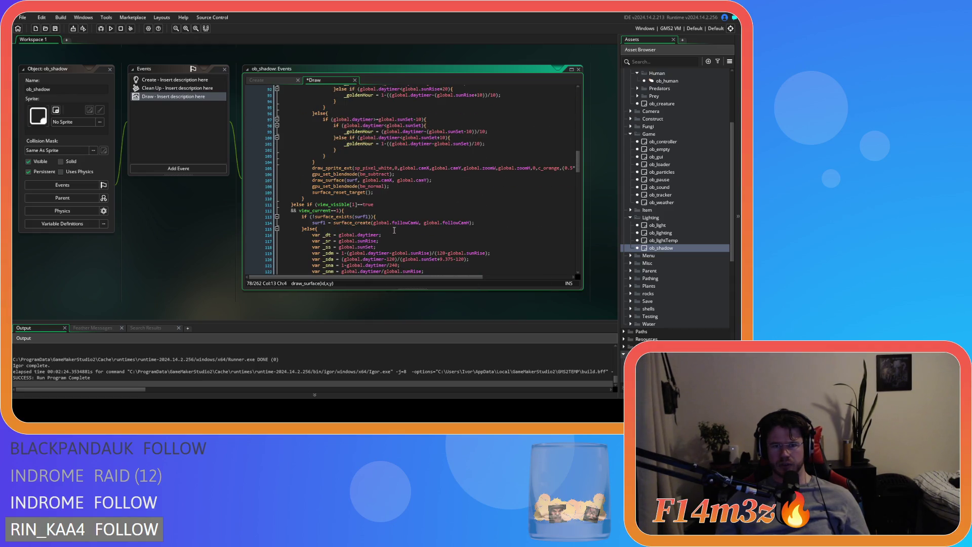
pyautogui.click(406, 187)
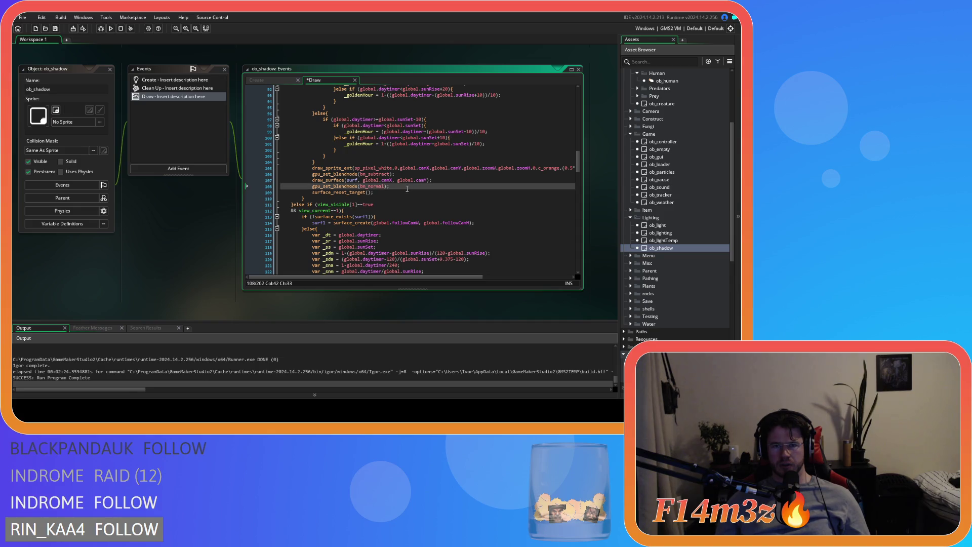
pyautogui.scroll(3, 419, 200)
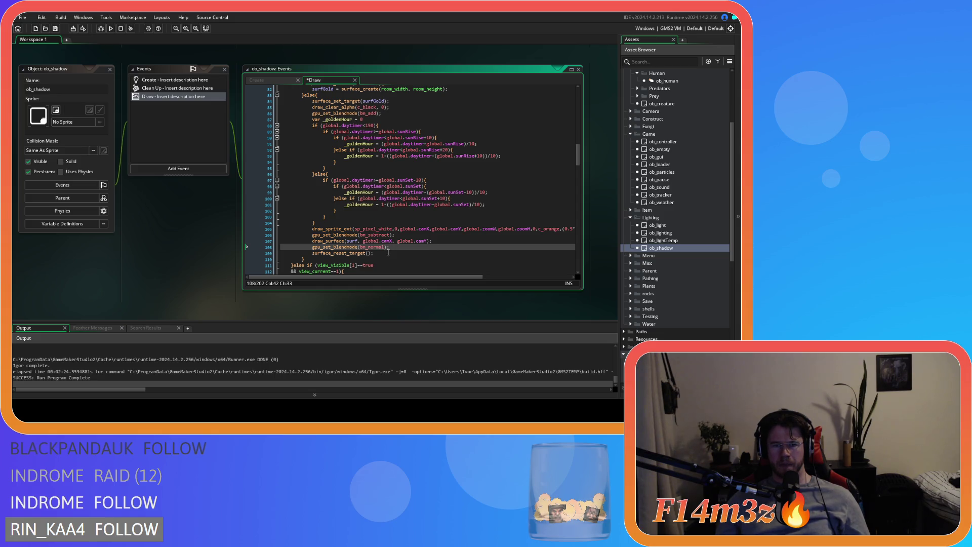
pyautogui.moveTo(581, 159); pyautogui.dragTo(572, 136)
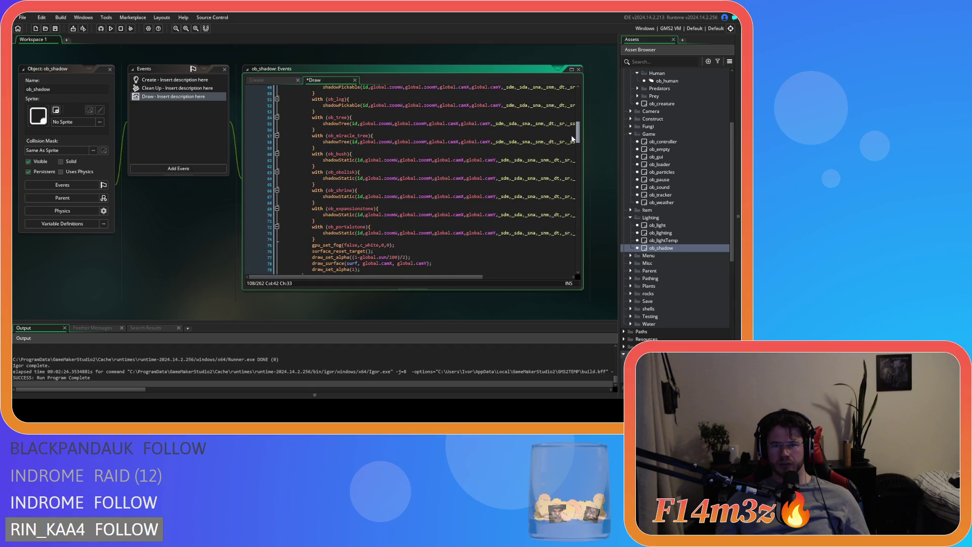
pyautogui.scroll(-14, 507, 167)
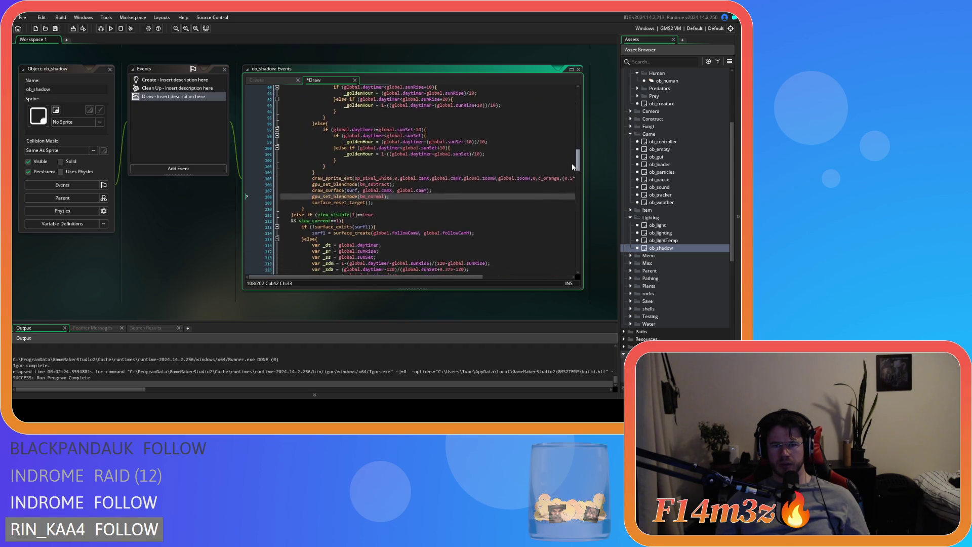
pyautogui.click(388, 194)
pyautogui.press('Return')
pyautogui.hotkey('ctrl', 'v')
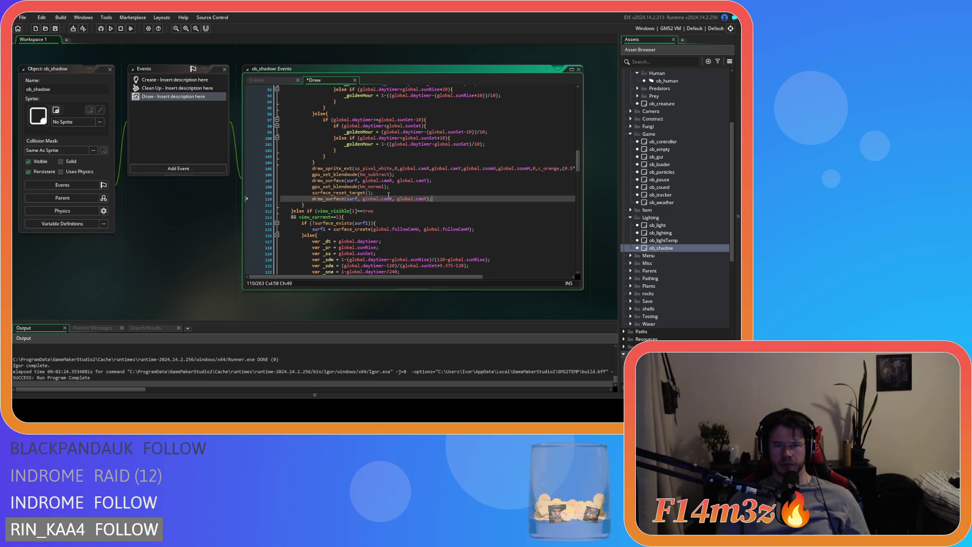
pyautogui.scroll(12, 355, 181)
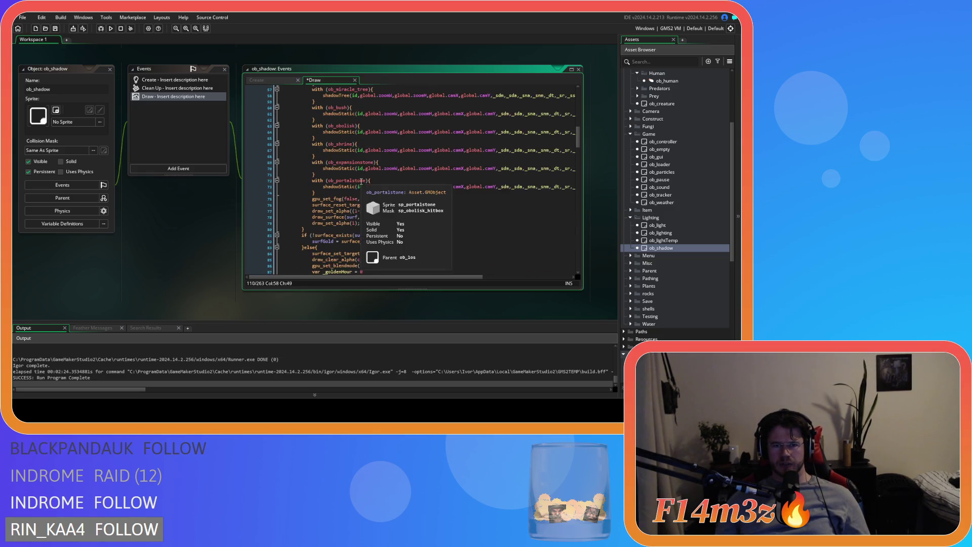
pyautogui.click(377, 235)
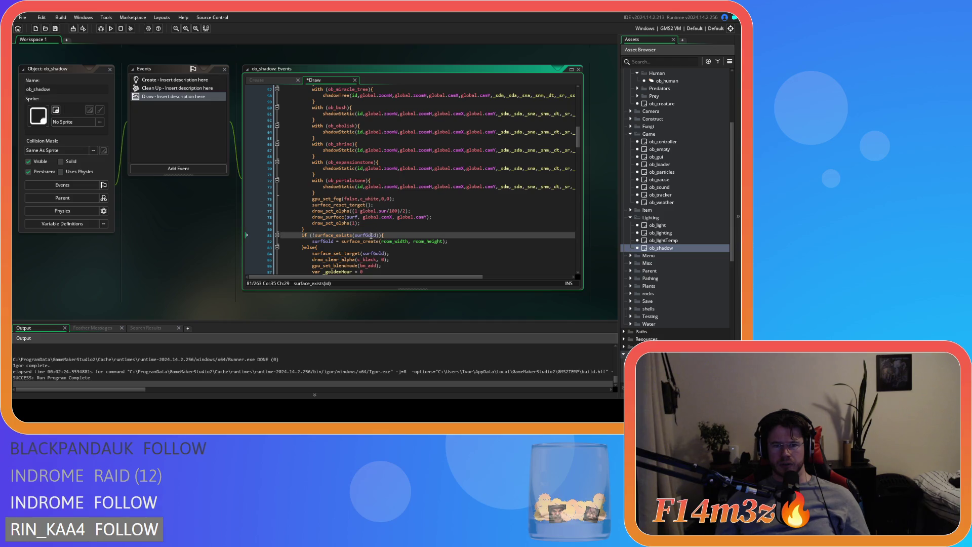
pyautogui.scroll(-12, 405, 223)
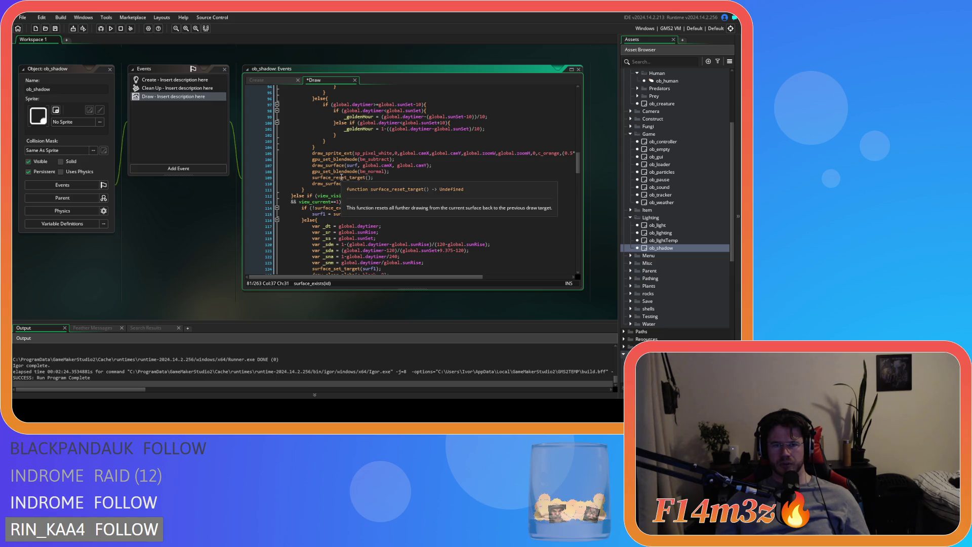
# Step: Change surf to surfGold in line 110's draw_surface call and save
pyautogui.click(356, 184)
pyautogui.write('Gold')
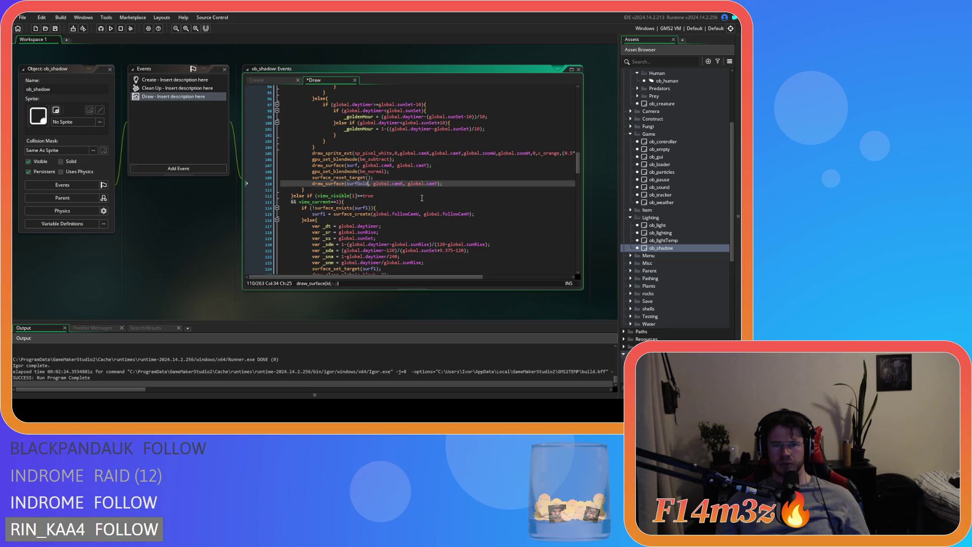
pyautogui.click(465, 184)
pyautogui.hotkey('ctrl', 's')
# Step: Replace global.camX and global.camY in draw_sprite_ext with 0 and 0, then save
pyautogui.scroll(10, 460, 184)
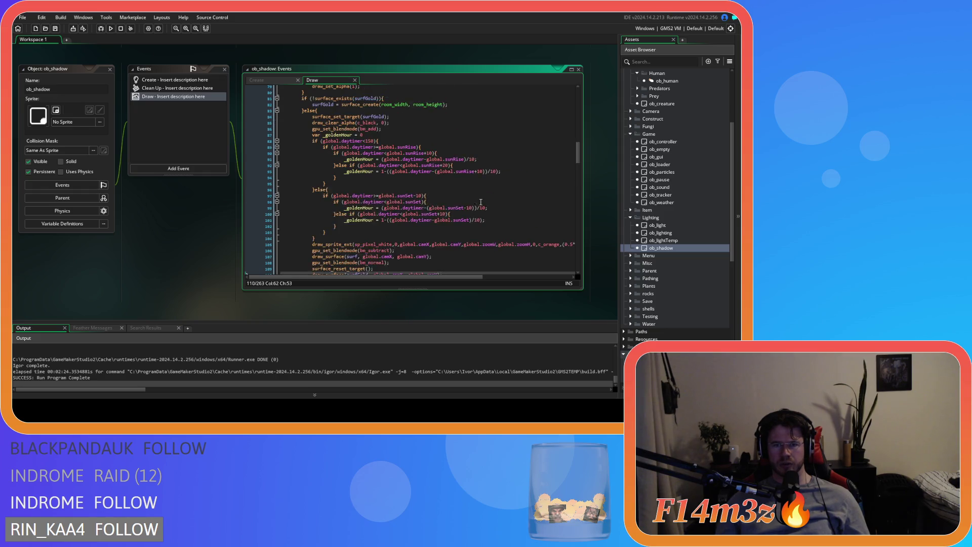
pyautogui.scroll(-3, 480, 202)
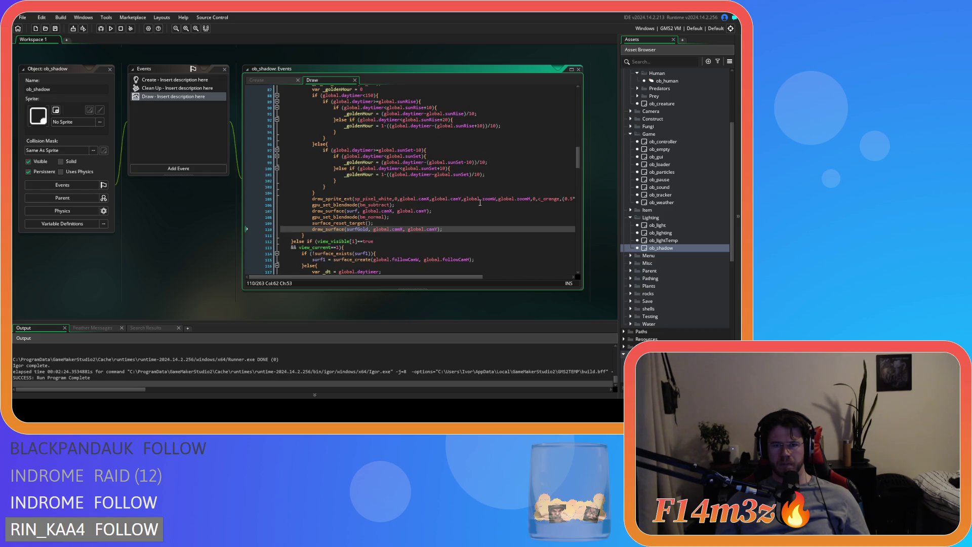
pyautogui.scroll(-5, 475, 207)
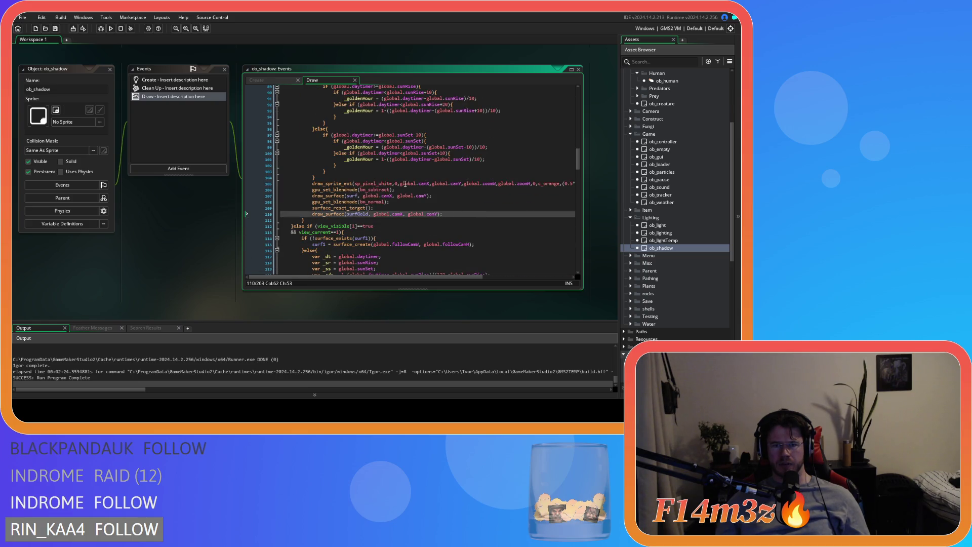
pyautogui.moveTo(400, 185); pyautogui.dragTo(429, 184)
pyautogui.write('0')
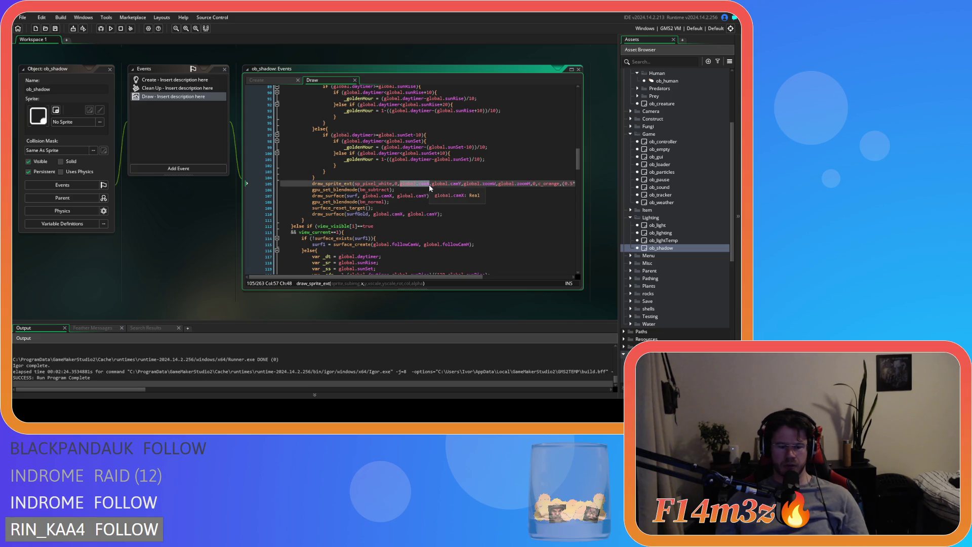
pyautogui.moveTo(405, 184); pyautogui.dragTo(434, 185)
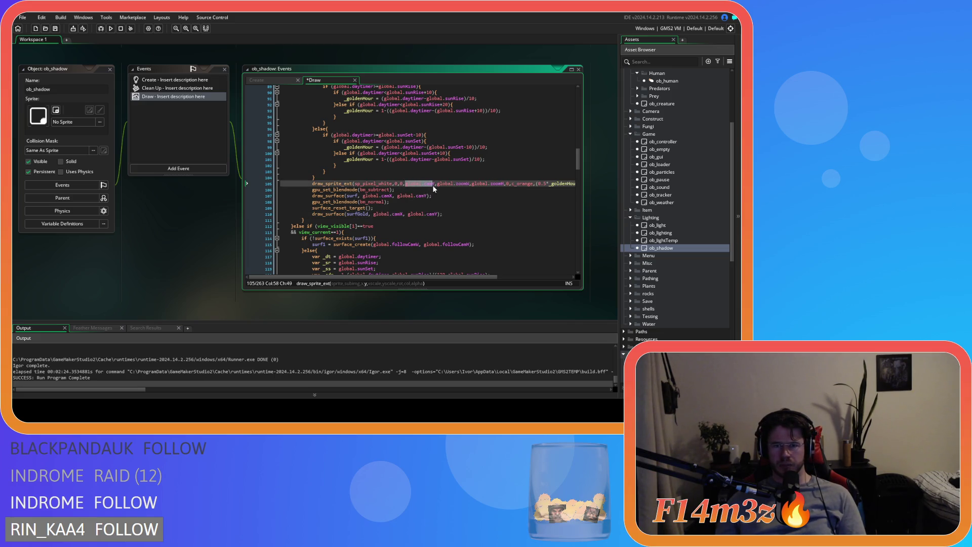
pyautogui.write('0')
pyautogui.hotkey('ctrl', 's')
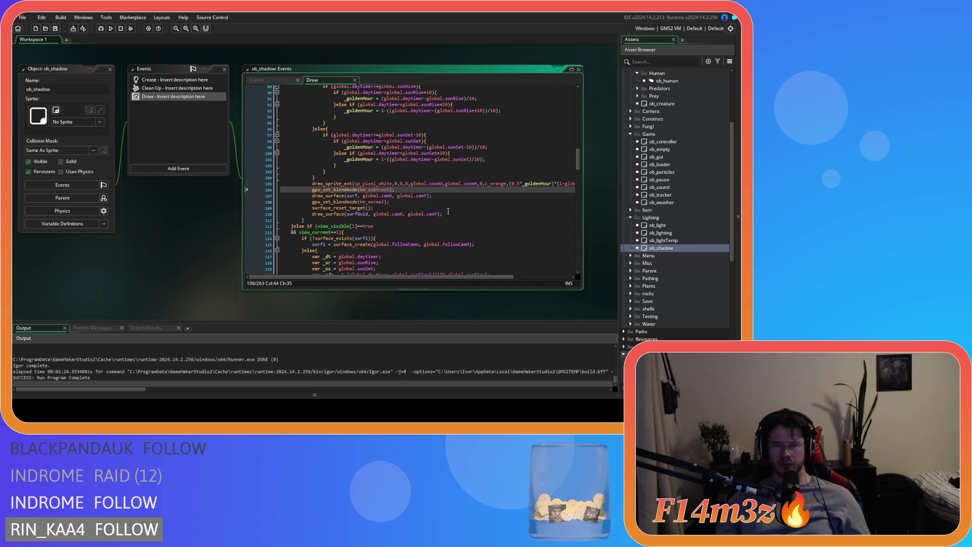
# Step: Review the edited Draw code up to the surfGold existence check on line 81
pyautogui.click(461, 219)
pyautogui.click(459, 213)
pyautogui.scroll(5, 459, 211)
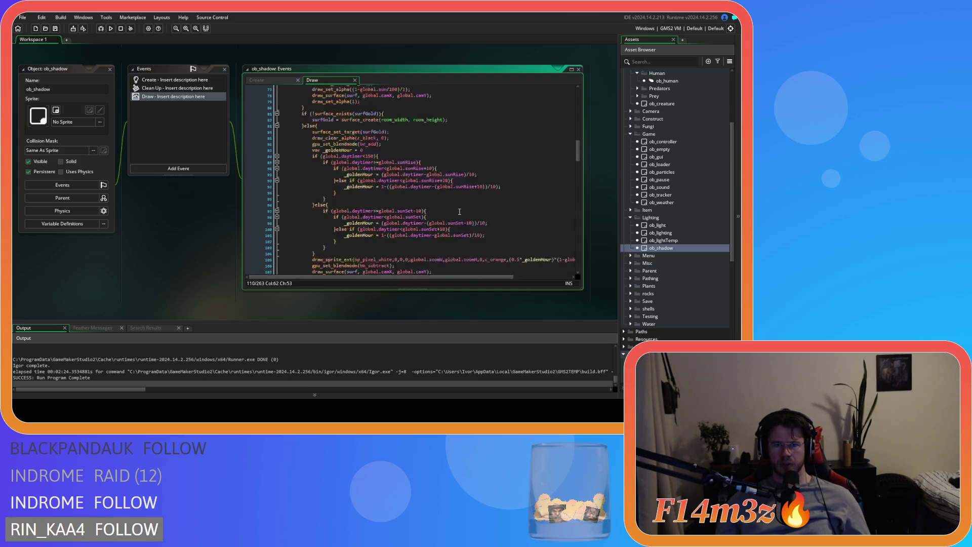
pyautogui.scroll(-4, 459, 212)
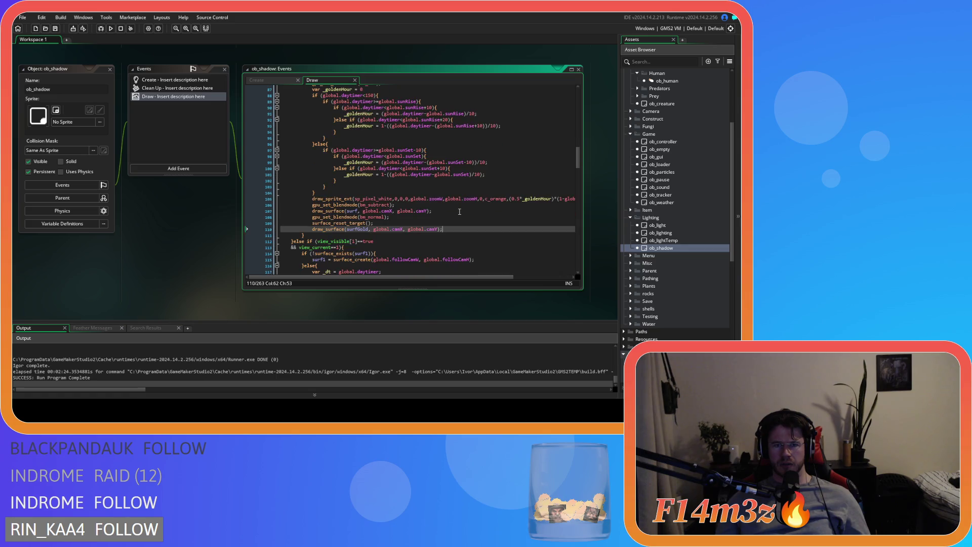
pyautogui.scroll(5, 459, 212)
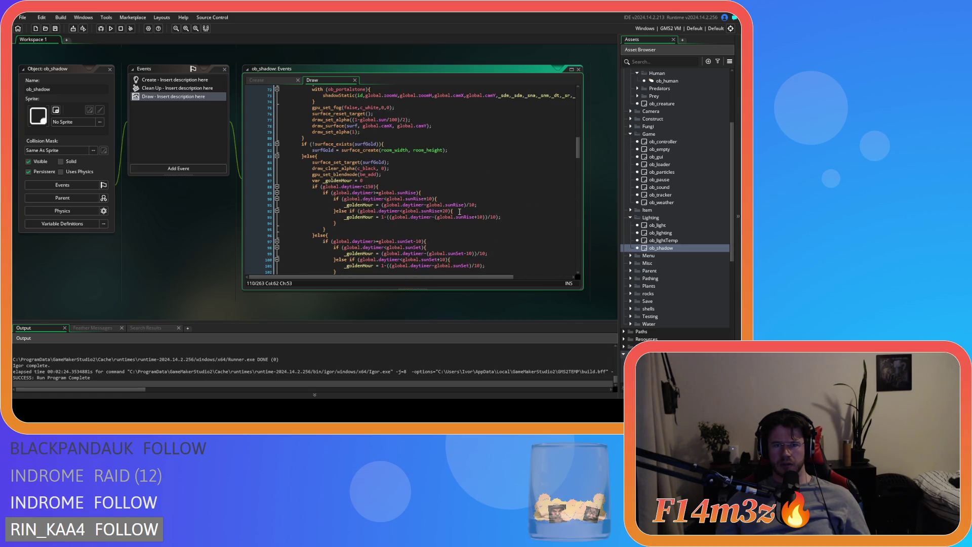
pyautogui.scroll(-7, 459, 212)
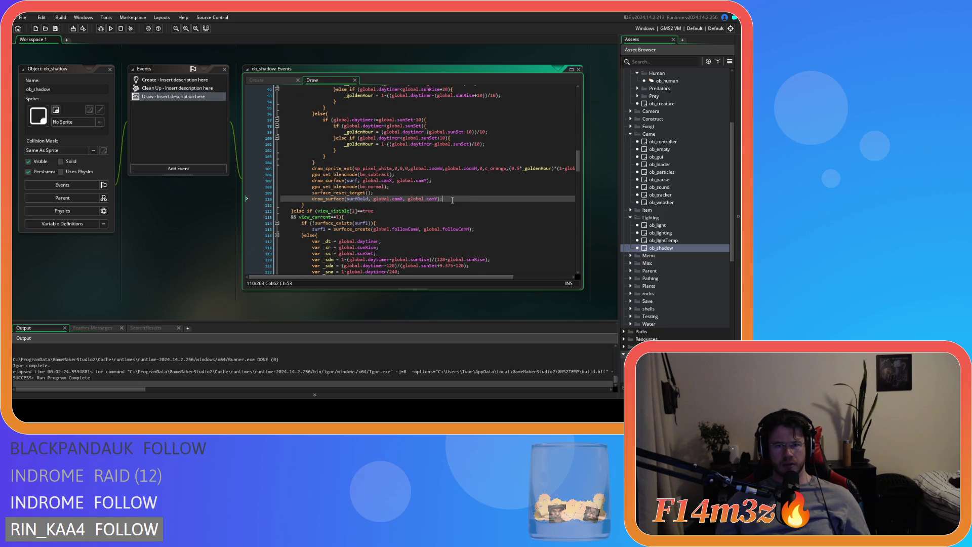
pyautogui.scroll(3, 452, 198)
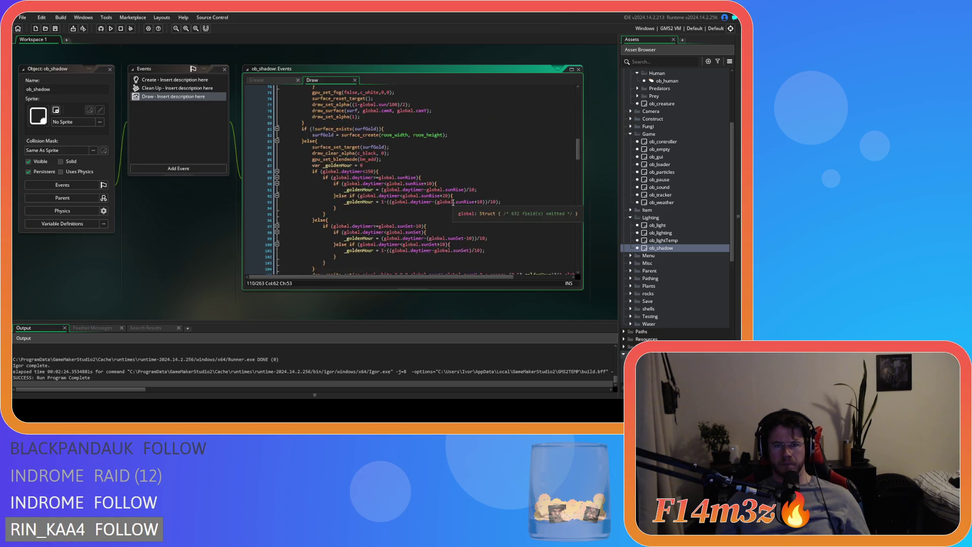
pyautogui.scroll(-1, 453, 202)
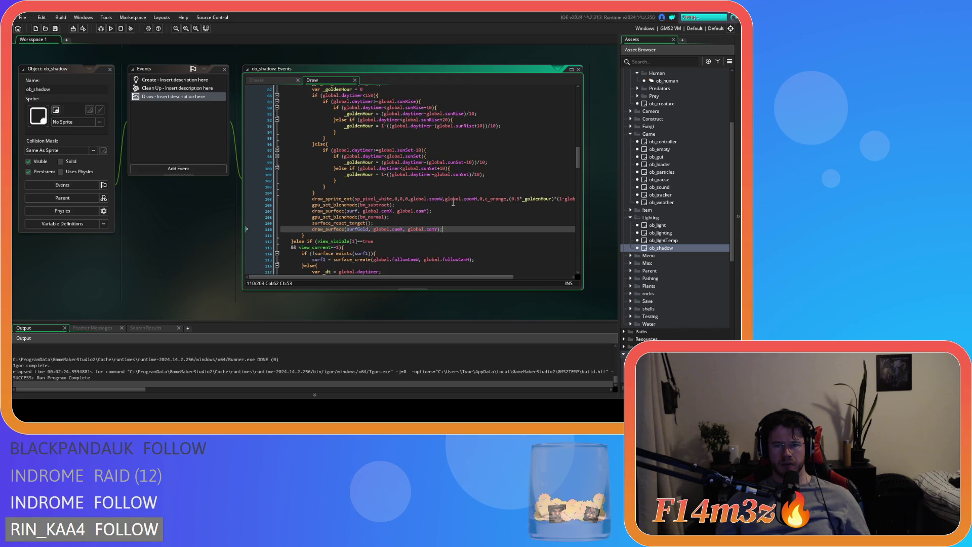
pyautogui.scroll(5, 453, 203)
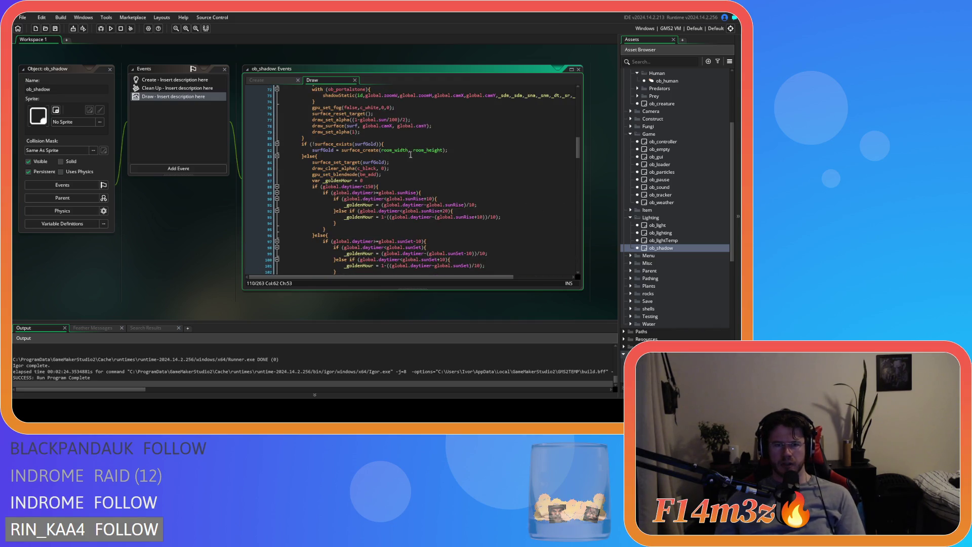
pyautogui.click(383, 143)
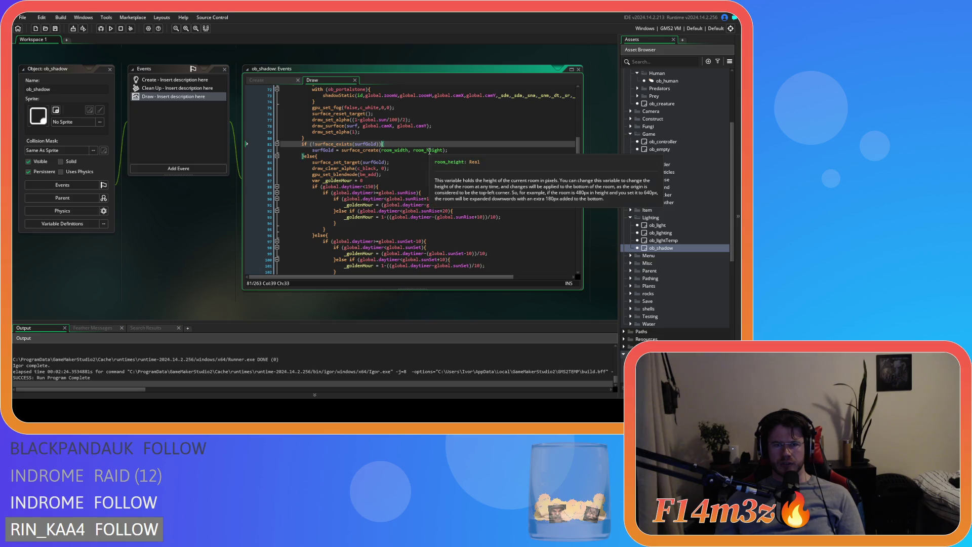
# Step: Inspect the existing surface-freeing block in the Clean Up event
pyautogui.click(174, 87)
pyautogui.moveTo(351, 136); pyautogui.dragTo(262, 99)
pyautogui.click(267, 80)
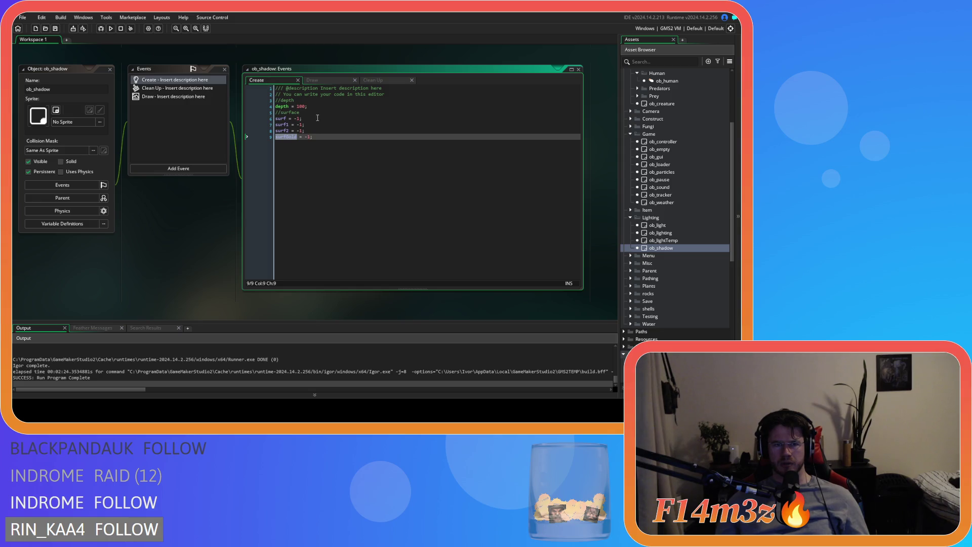
# Step: Duplicate the surf-freeing block twice and rename the copies to surf1 and surf2
pyautogui.click(310, 81)
pyautogui.click(393, 80)
pyautogui.moveTo(284, 113); pyautogui.dragTo(247, 98)
pyautogui.hotkey('ctrl', 'd')
pyautogui.hotkey('ctrl', 'd')
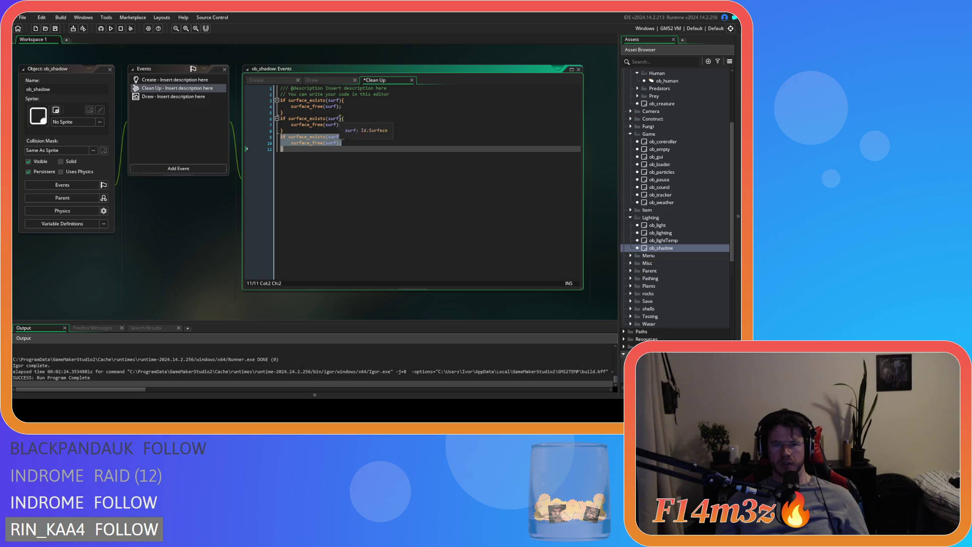
pyautogui.click(340, 119)
pyautogui.write('1')
pyautogui.click(338, 124)
pyautogui.write('1')
pyautogui.click(338, 136)
pyautogui.write('2')
pyautogui.click(338, 142)
pyautogui.write('2')
# Step: Duplicate the surf2 block again and rename its surface to surfGold
pyautogui.moveTo(333, 159); pyautogui.dragTo(280, 137)
pyautogui.hotkey('ctrl', 'd')
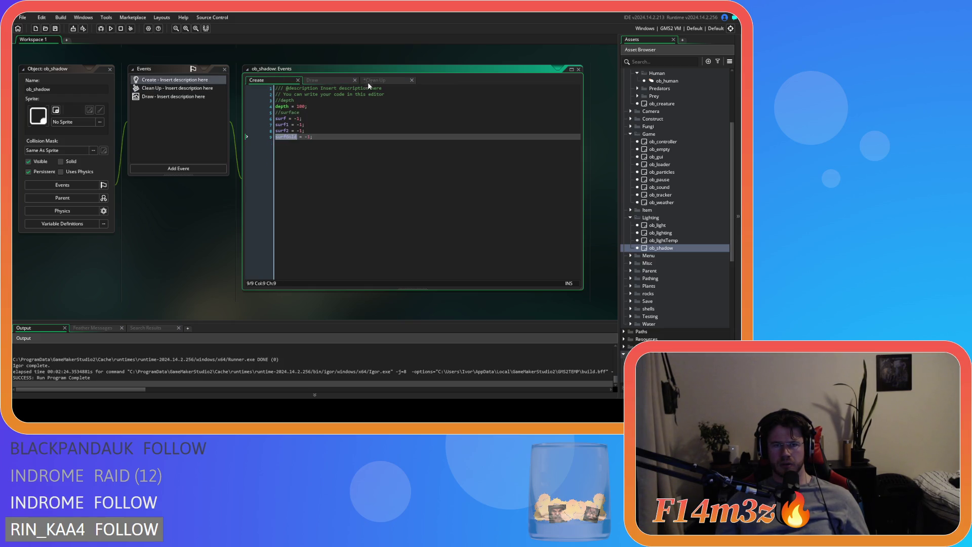
pyautogui.click(339, 137)
pyautogui.doubleClick(335, 155)
pyautogui.write('surfGold')
pyautogui.click(335, 161)
pyautogui.write('Gold')
pyautogui.click(378, 170)
pyautogui.click(312, 80)
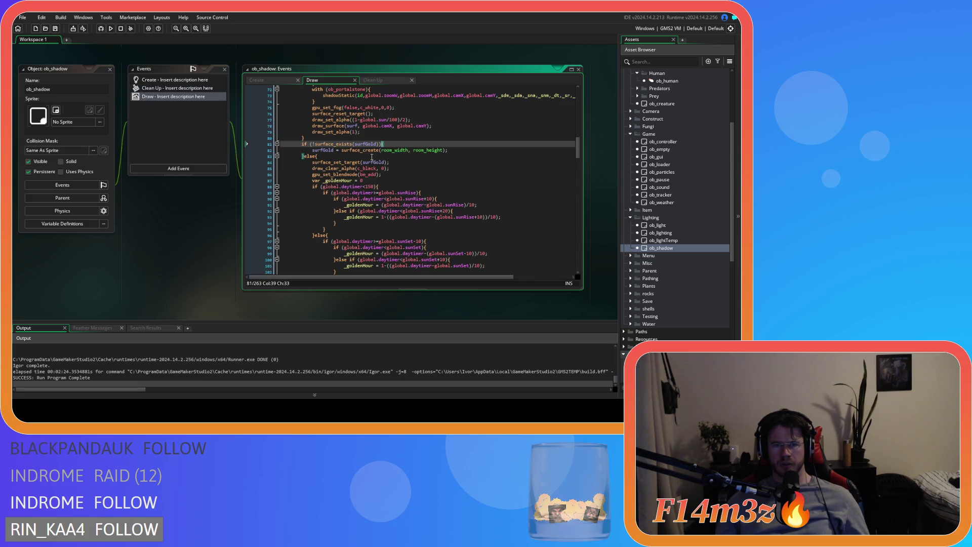
pyautogui.click(390, 175)
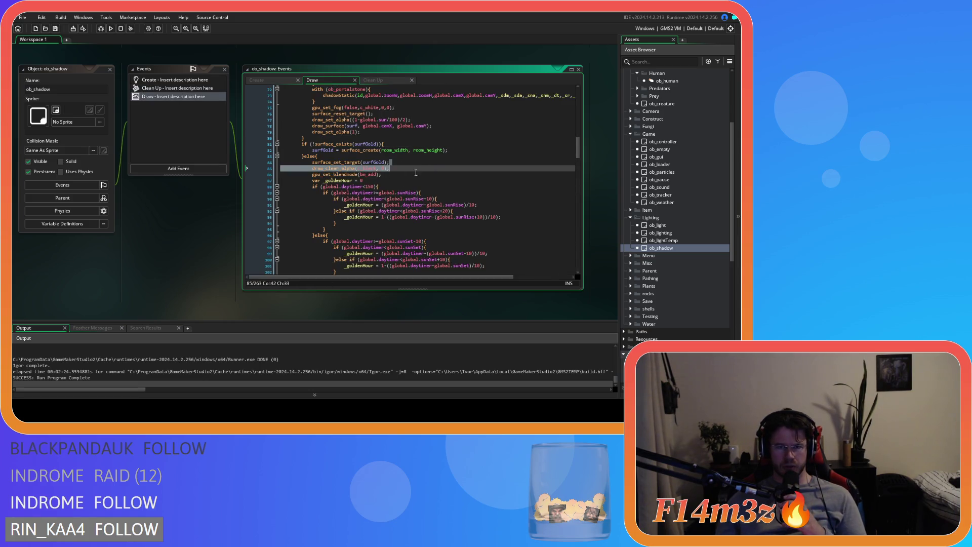
pyautogui.moveTo(341, 187); pyautogui.dragTo(373, 187)
pyautogui.scroll(-3, 373, 187)
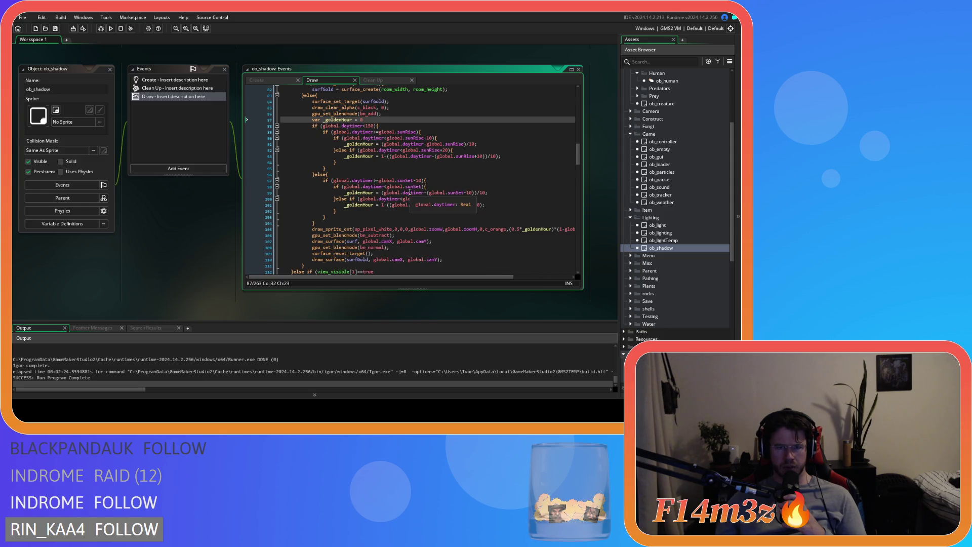
pyautogui.moveTo(357, 126)
pyautogui.mouseDown()
pyautogui.moveTo(348, 150)
pyautogui.moveTo(423, 216)
pyautogui.mouseUp()
pyautogui.scroll(-3, 423, 217)
pyautogui.click(510, 184)
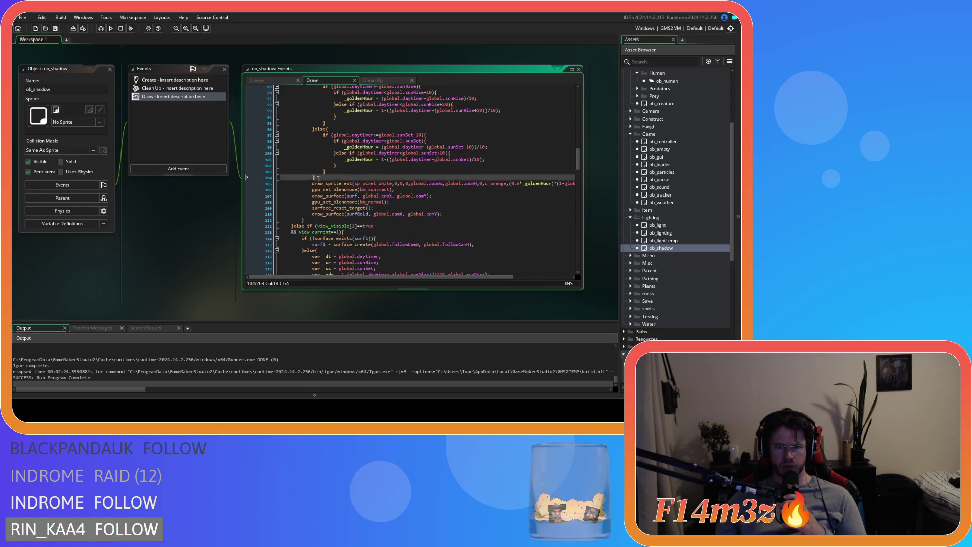
pyautogui.moveTo(509, 185); pyautogui.dragTo(334, 190)
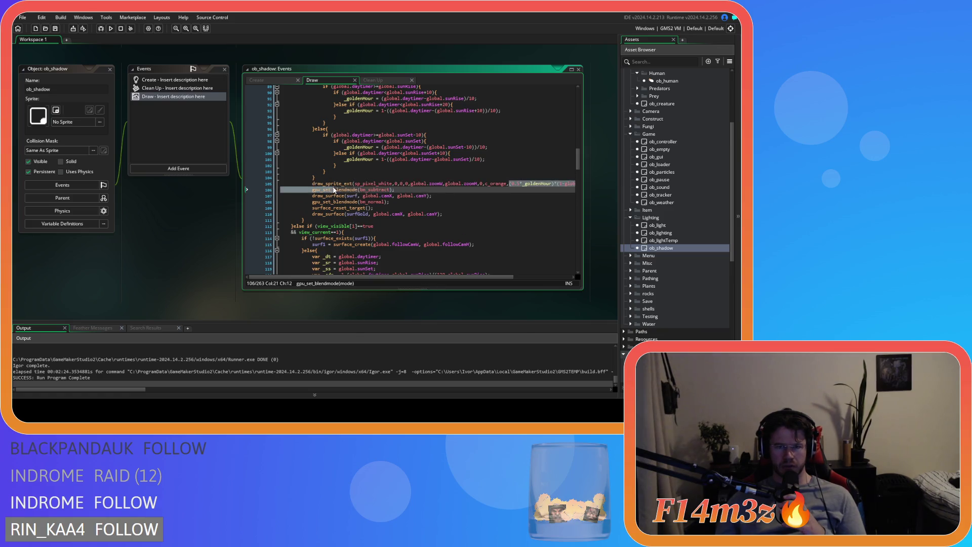
pyautogui.moveTo(395, 190)
pyautogui.mouseDown()
pyautogui.moveTo(312, 190)
pyautogui.moveTo(455, 198)
pyautogui.mouseUp()
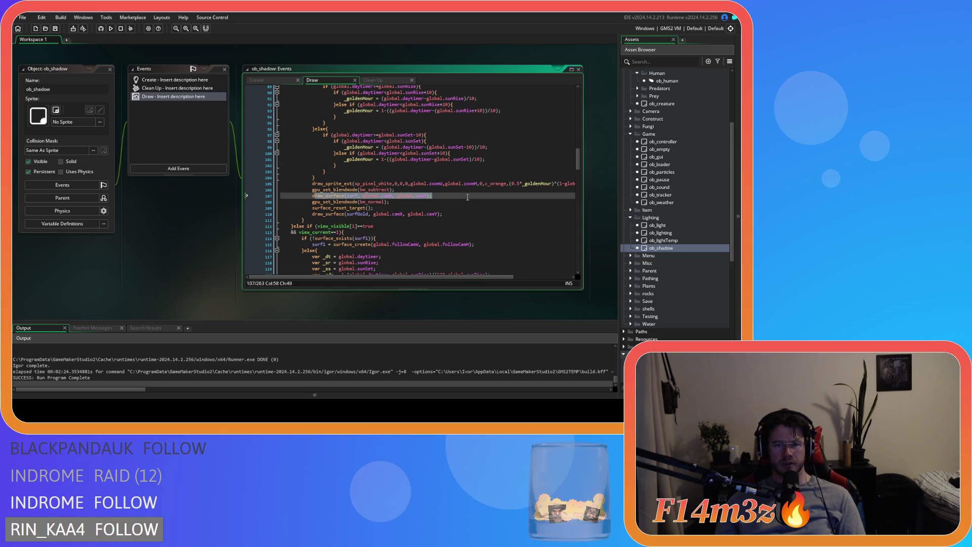
pyautogui.scroll(15, 397, 210)
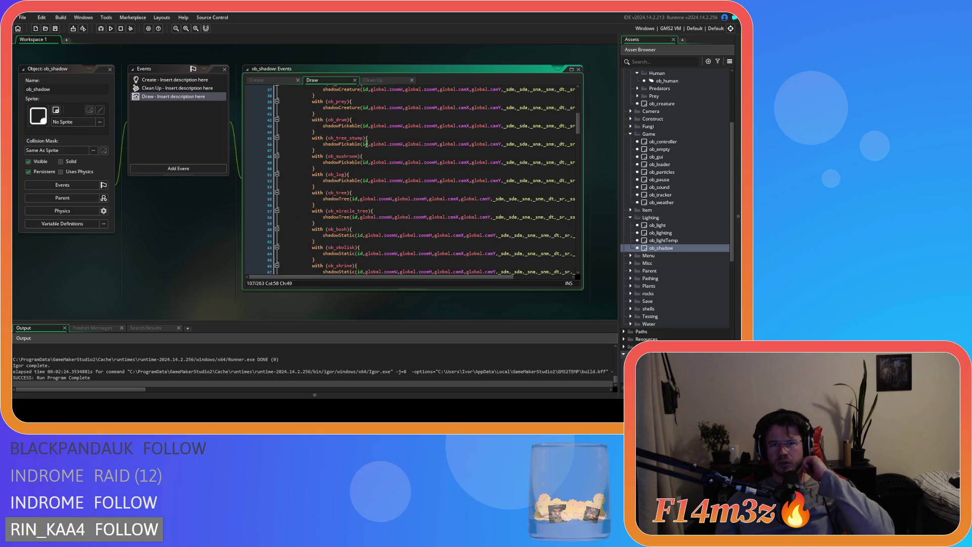
pyautogui.scroll(-3, 383, 194)
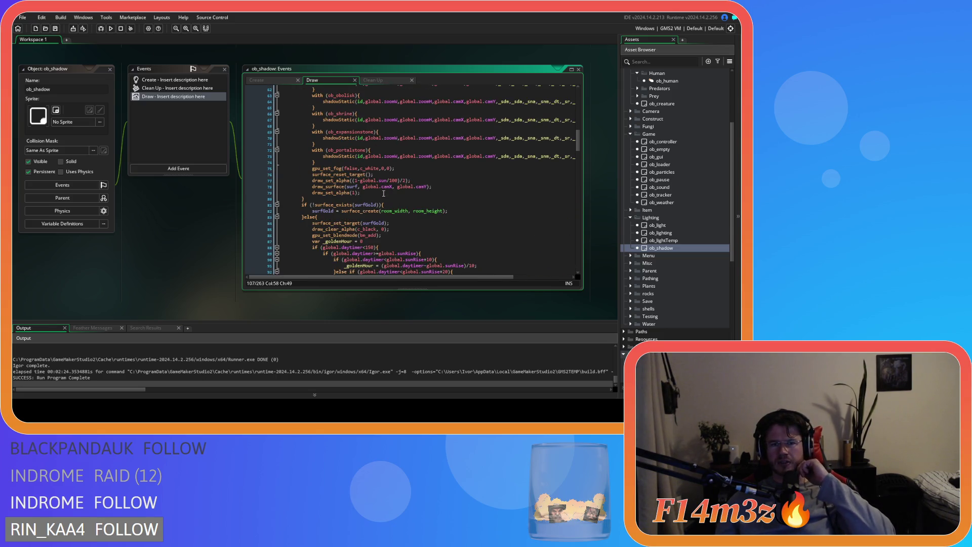
pyautogui.scroll(6, 375, 178)
pyautogui.scroll(-20, 397, 223)
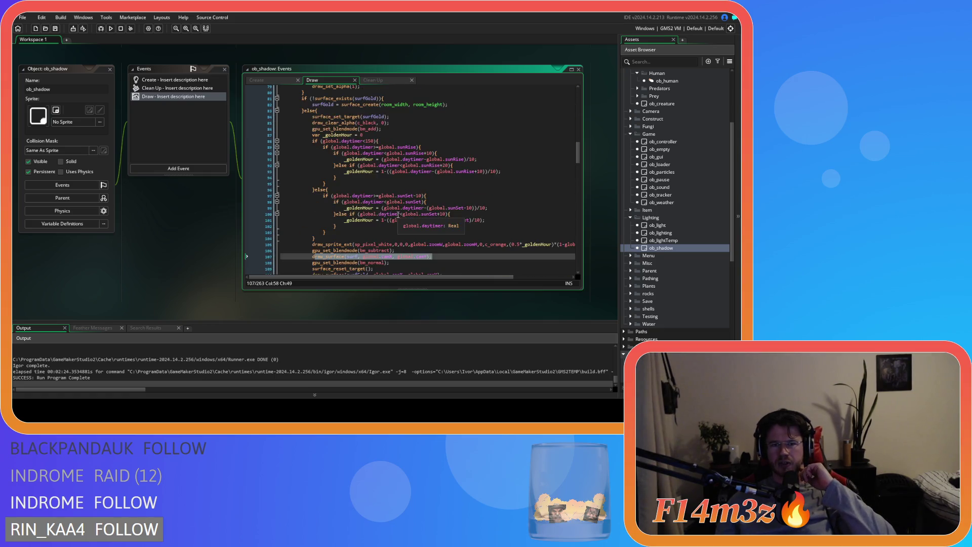
pyautogui.click(417, 162)
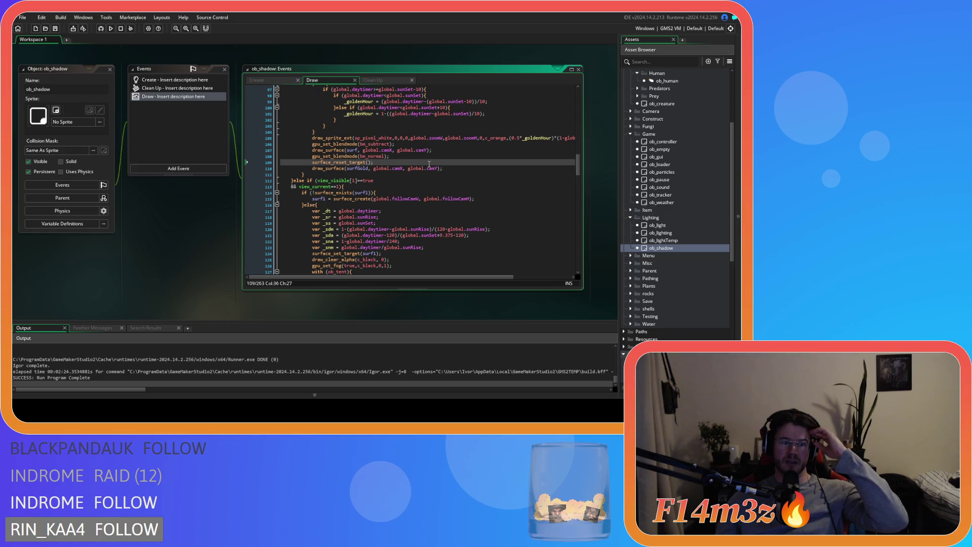
pyautogui.click(257, 80)
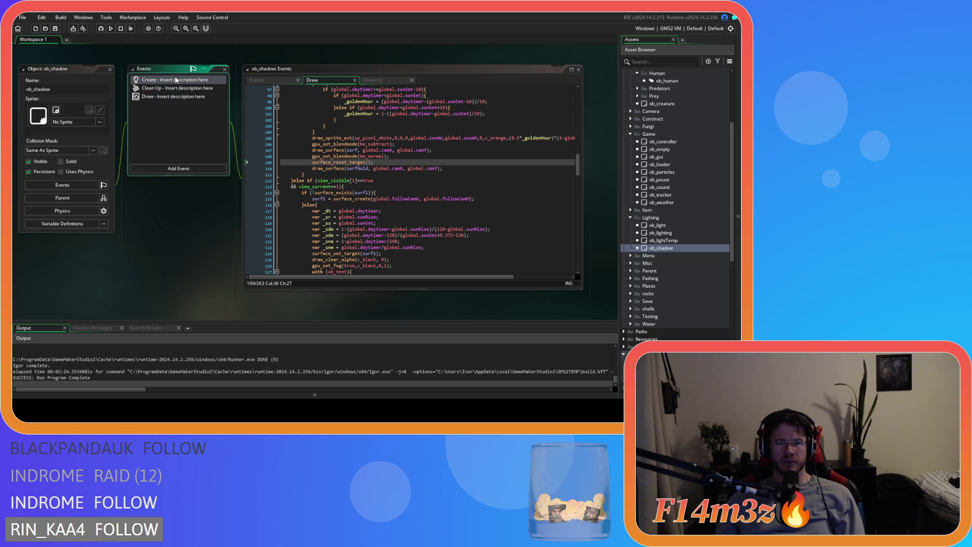
# Step: Check the depth value on line 4 of ob_shadow's Create event
pyautogui.click(296, 106)
pyautogui.moveTo(296, 106); pyautogui.dragTo(367, 106)
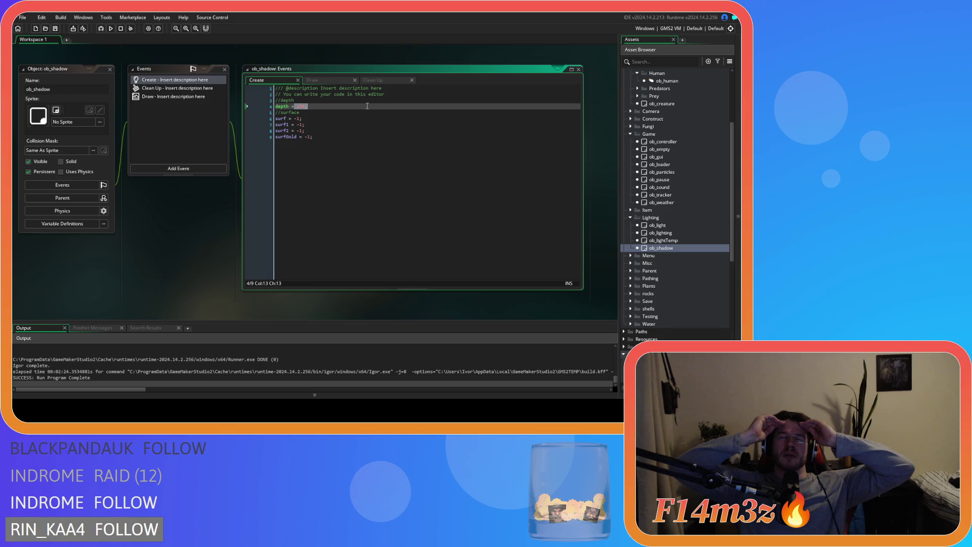
pyautogui.click(335, 79)
# Step: Cut the surfGold golden-hour block (lines 81–111) from the Draw code and open ob_lighting
pyautogui.click(448, 170)
pyautogui.moveTo(447, 169)
pyautogui.mouseDown()
pyautogui.moveTo(314, 127)
pyautogui.moveTo(299, 88)
pyautogui.moveTo(297, 147)
pyautogui.moveTo(294, 127)
pyautogui.moveTo(390, 113)
pyautogui.mouseUp()
pyautogui.click(389, 113)
pyautogui.scroll(-4, 354, 198)
pyautogui.click(310, 220)
pyautogui.scroll(1, 324, 223)
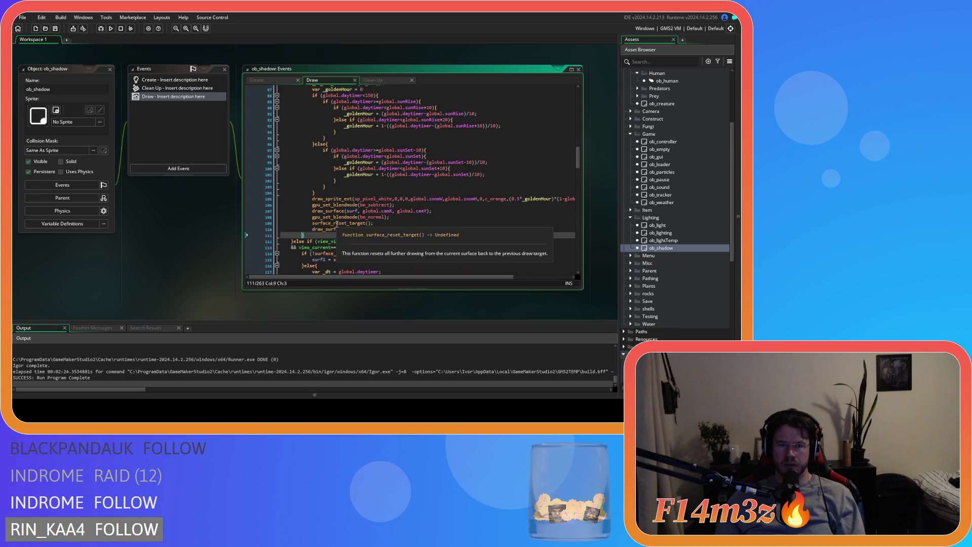
pyautogui.moveTo(303, 235); pyautogui.dragTo(302, 131)
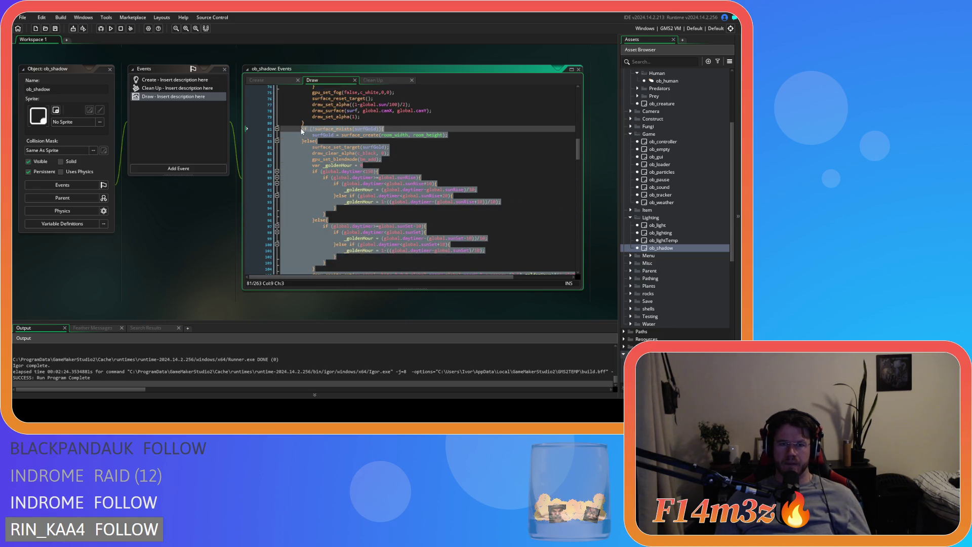
pyautogui.hotkey('ctrl', 'v')
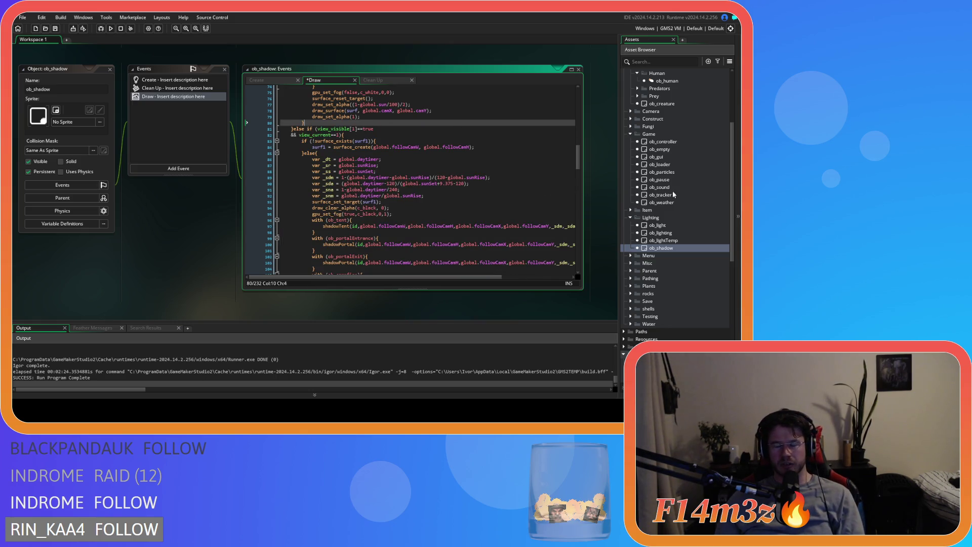
pyautogui.doubleClick(692, 233)
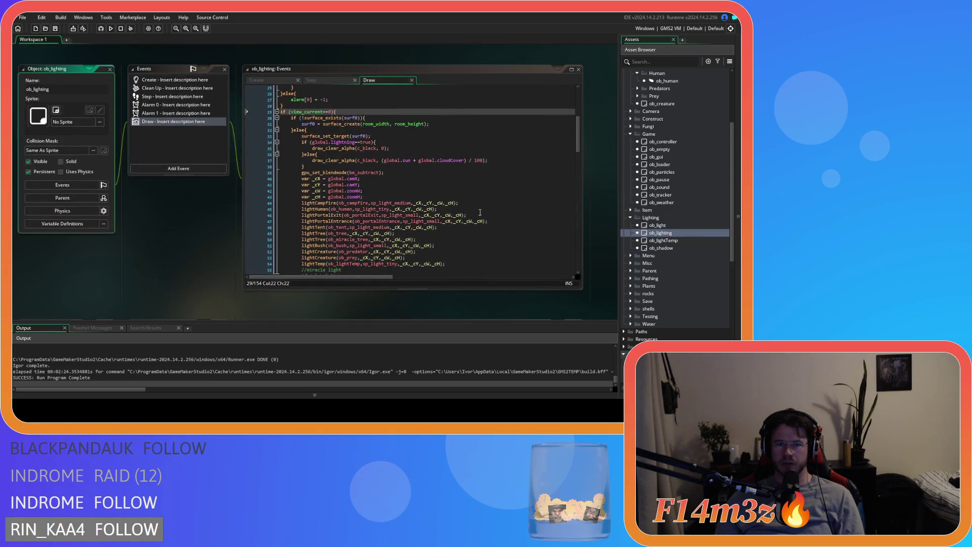
# Step: Paste the golden-hour surfGold block after the view_current==0 line in ob_lighting's Draw code
pyautogui.scroll(-9, 479, 213)
pyautogui.scroll(3, 474, 209)
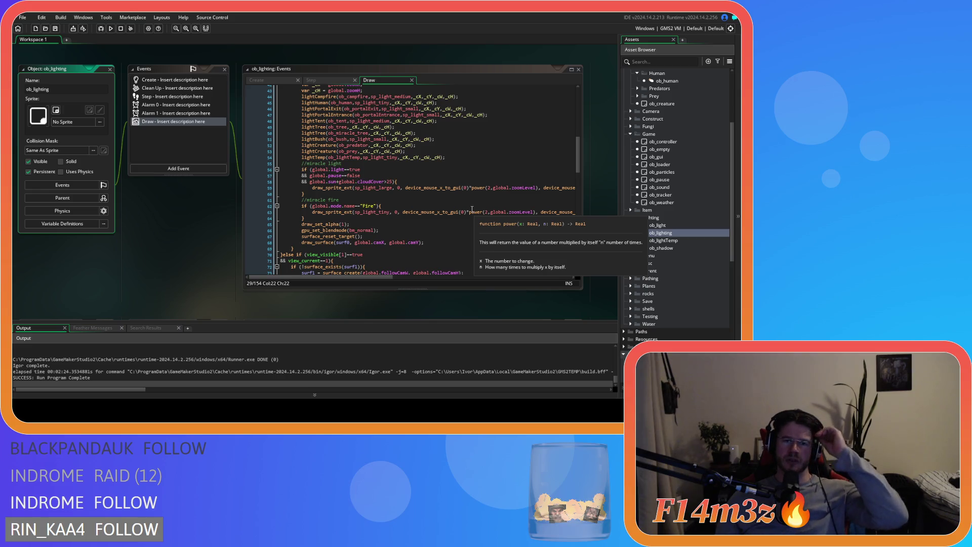
pyautogui.scroll(3, 428, 235)
pyautogui.scroll(-5, 448, 236)
pyautogui.scroll(6, 448, 238)
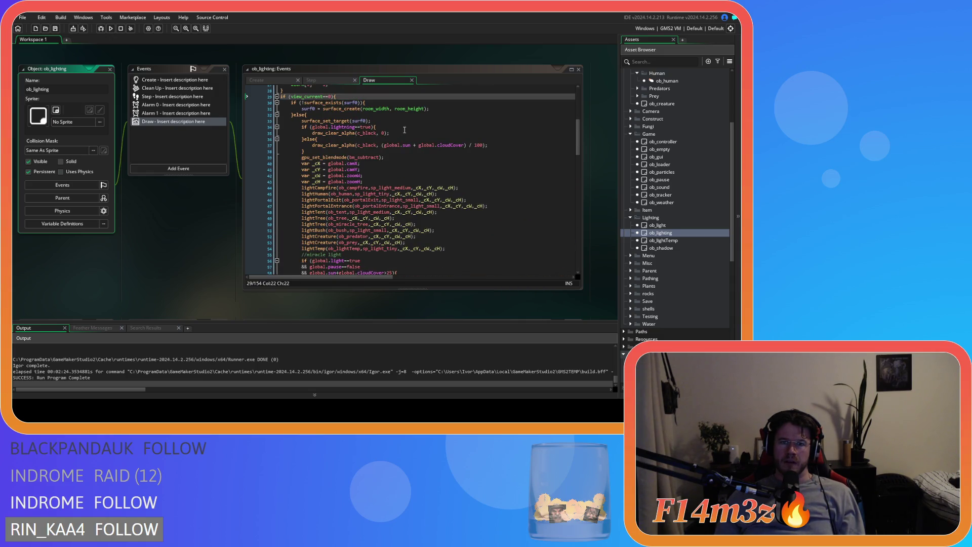
pyautogui.click(388, 127)
pyautogui.click(388, 120)
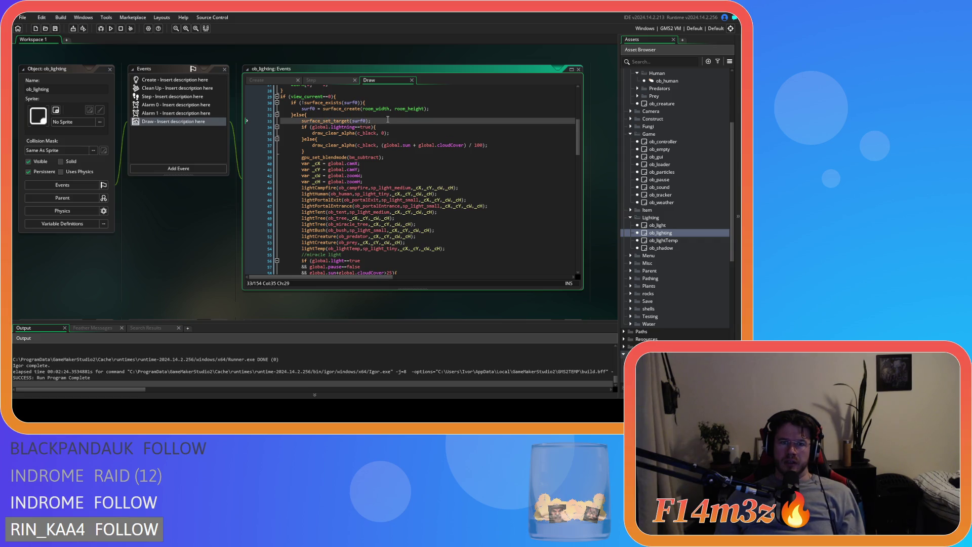
pyautogui.press('Up')
pyautogui.press('Up')
pyautogui.press('Up')
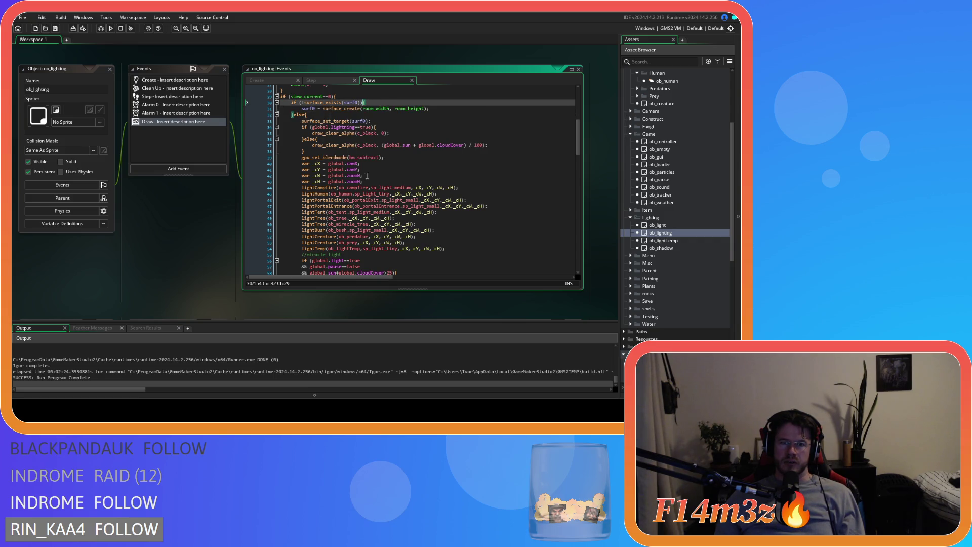
pyautogui.scroll(-4, 363, 169)
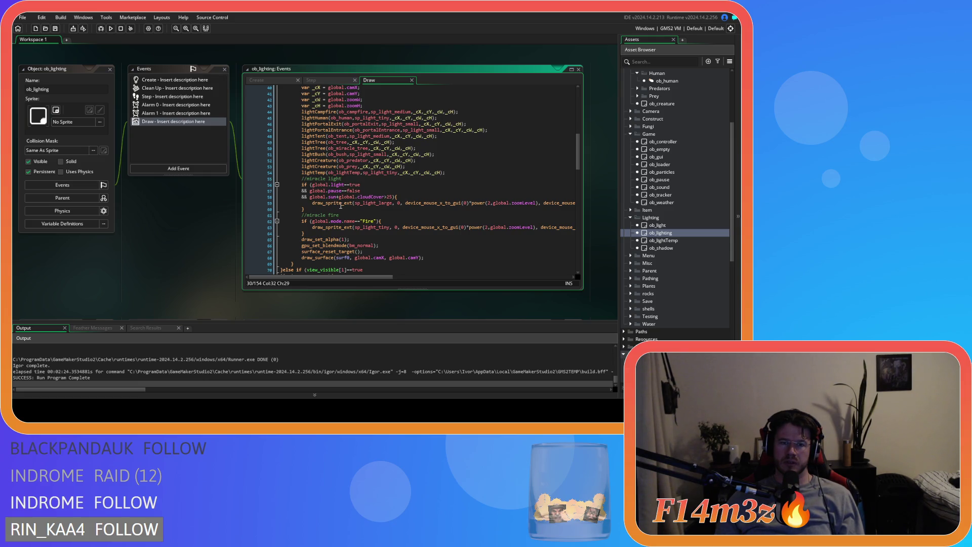
pyautogui.click(299, 264)
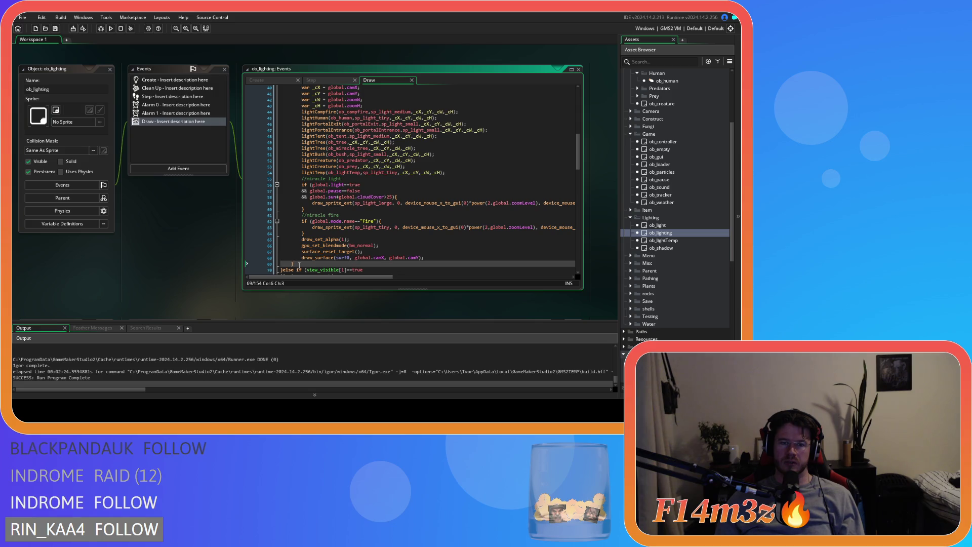
pyautogui.scroll(8, 364, 188)
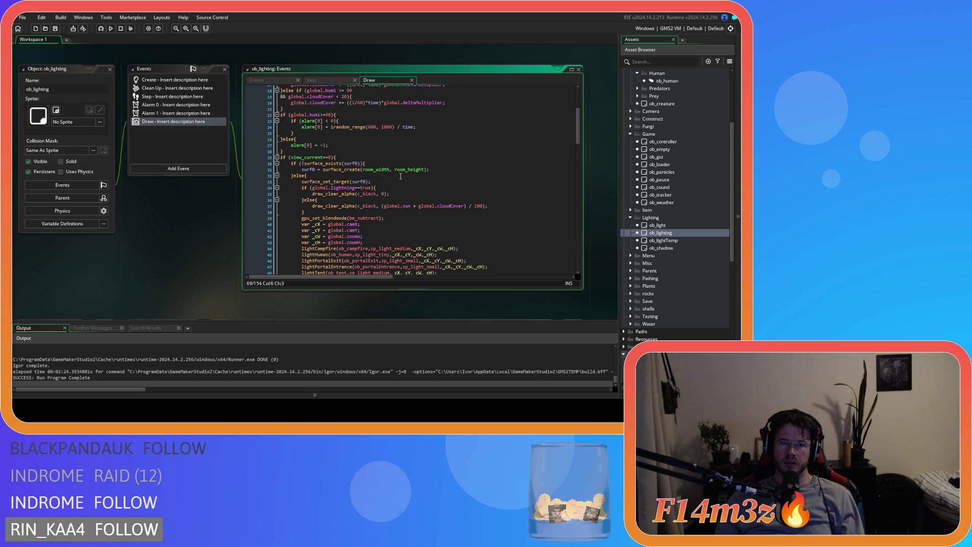
pyautogui.click(375, 152)
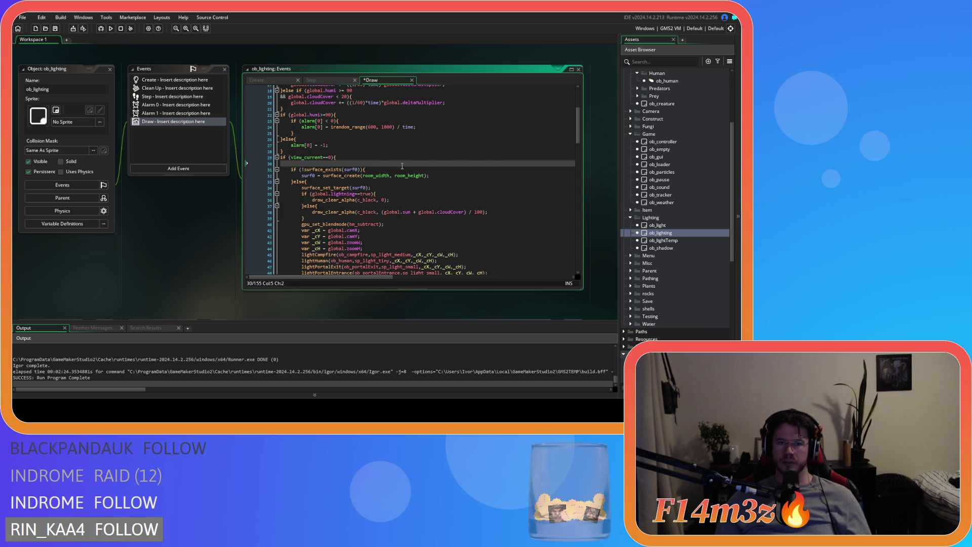
pyautogui.hotkey('ctrl', 'v')
# Step: Select the pasted golden-hour block and cut it to the clipboard
pyautogui.scroll(1, 402, 166)
pyautogui.scroll(-2, 358, 232)
pyautogui.moveTo(375, 237)
pyautogui.mouseDown()
pyautogui.moveTo(284, 213)
pyautogui.moveTo(268, 160)
pyautogui.mouseUp()
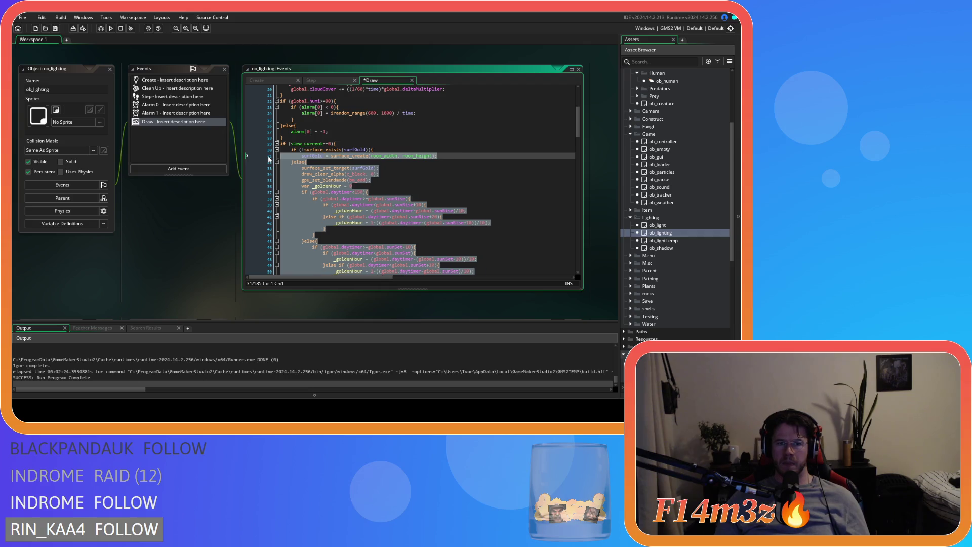
pyautogui.hotkey('ctrl', 'x')
# Step: In the Create event, duplicate the surf2 = -1 line and rename the copy surfGold
pyautogui.click(283, 80)
pyautogui.click(314, 149)
pyautogui.hotkey('ctrl', 'd')
pyautogui.doubleClick(286, 155)
pyautogui.write('surf')
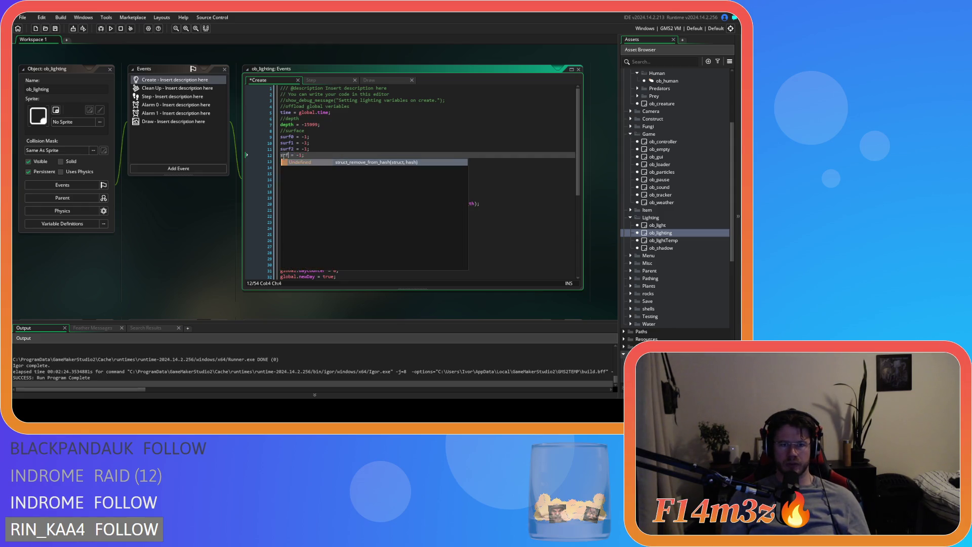
pyautogui.write('Gol')
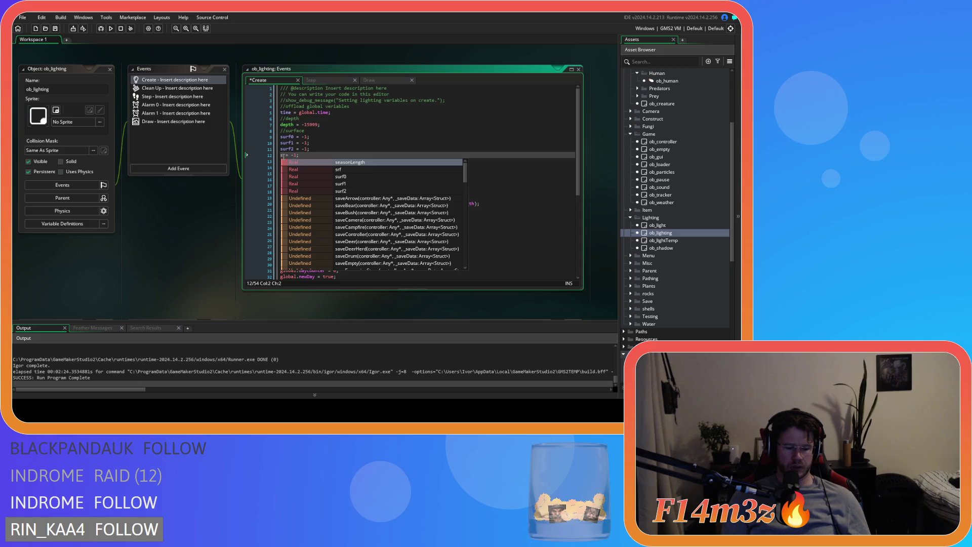
pyautogui.write('d')
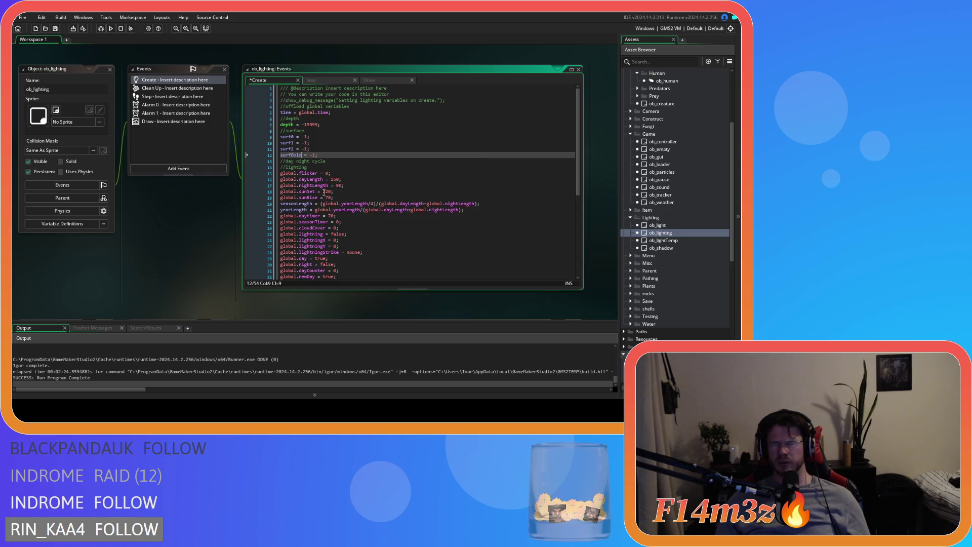
# Step: Save the surfGold declaration and review the passage-of-time and sunrise code in the Step event
pyautogui.hotkey('ctrl', 's')
pyautogui.click(326, 80)
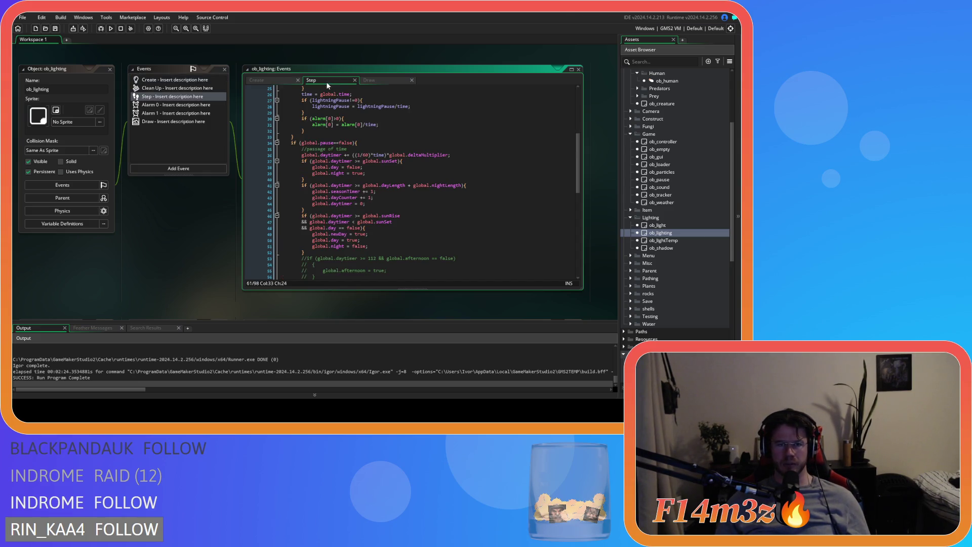
pyautogui.click(371, 155)
pyautogui.scroll(6, 412, 195)
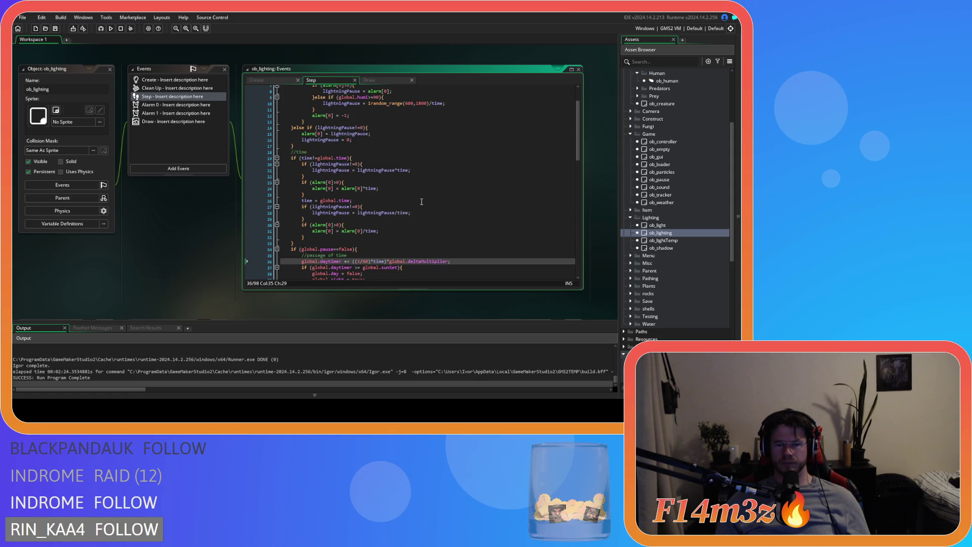
pyautogui.scroll(-6, 421, 202)
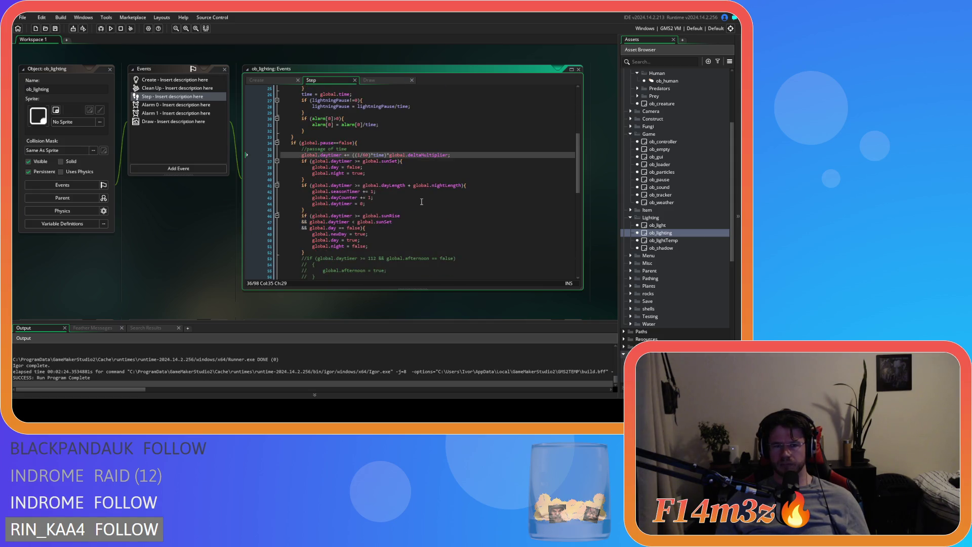
pyautogui.click(364, 252)
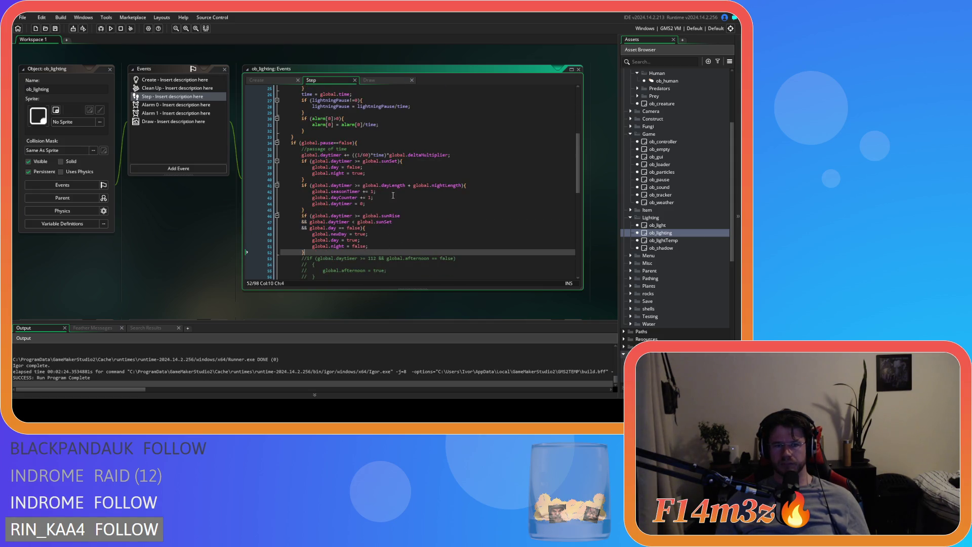
# Step: Check the surfGold reference in the Draw event's surface_set_target line, then bring up Clean Up
pyautogui.hotkey('ctrl', 'Tab')
pyautogui.click(408, 196)
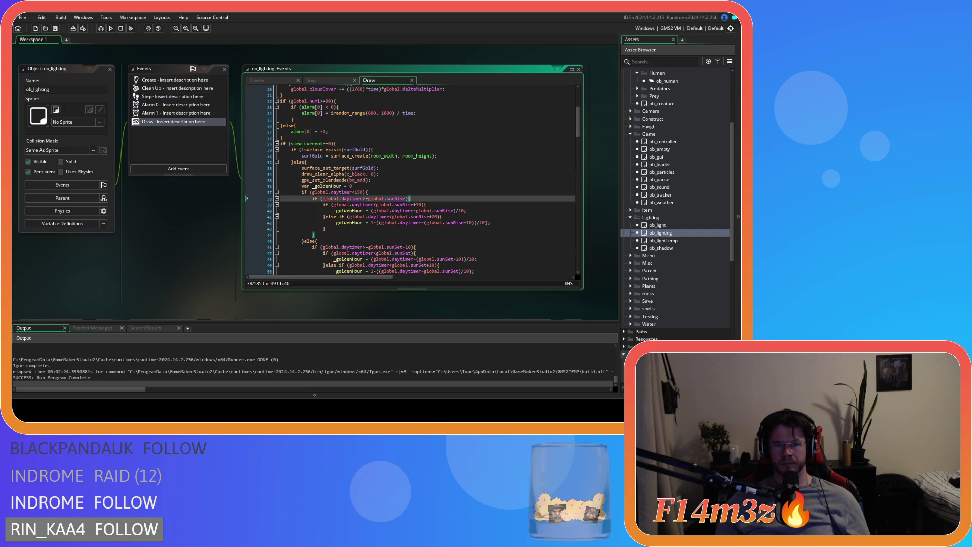
pyautogui.click(365, 168)
pyautogui.click(413, 166)
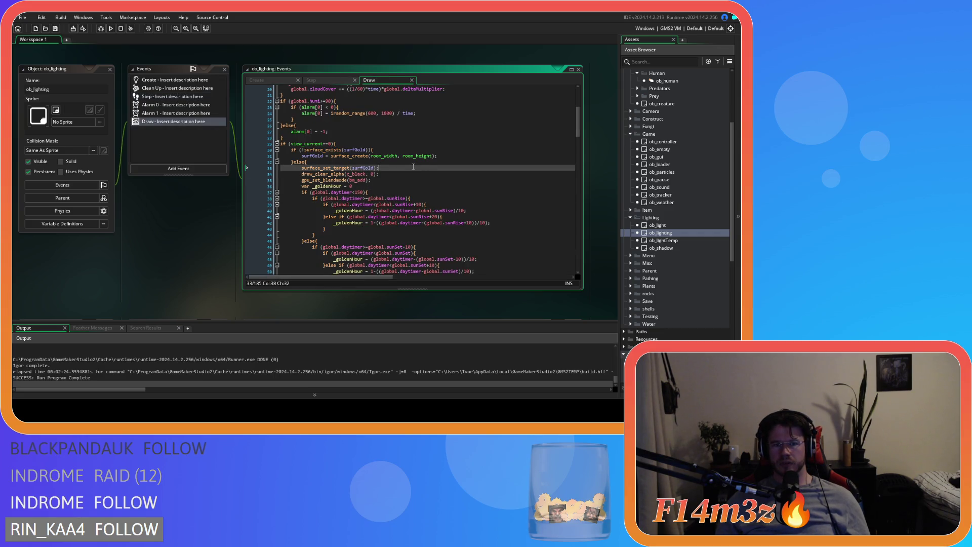
pyautogui.click(307, 80)
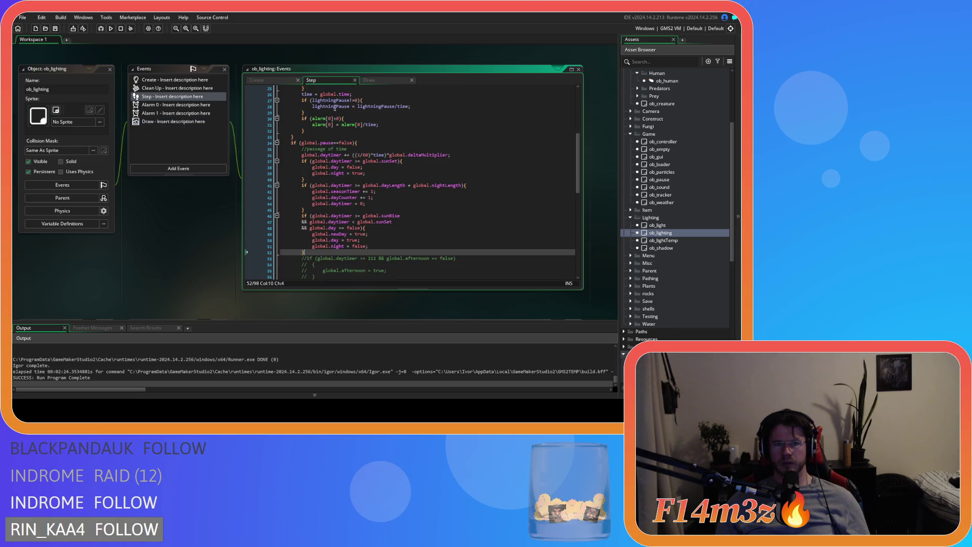
pyautogui.click(169, 90)
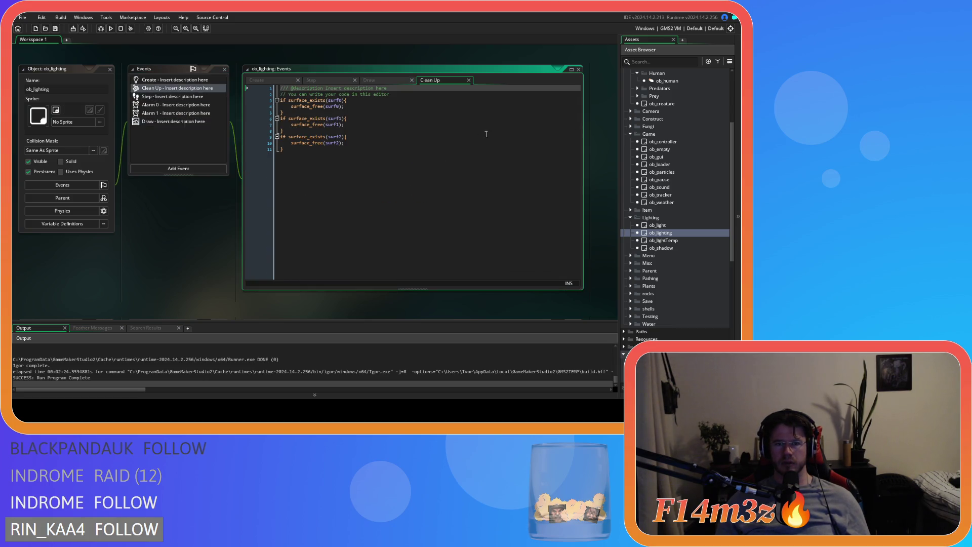
# Step: Paste an if surface_exists(surfGold) surface_free(surfGold) block after the last Clean Up line
pyautogui.scroll(-5, 247, 256)
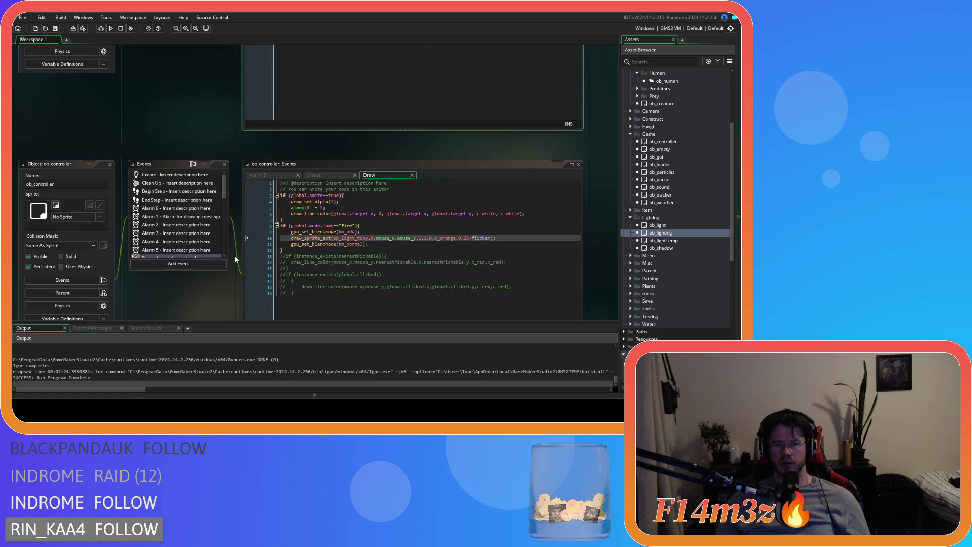
pyautogui.doubleClick(680, 247)
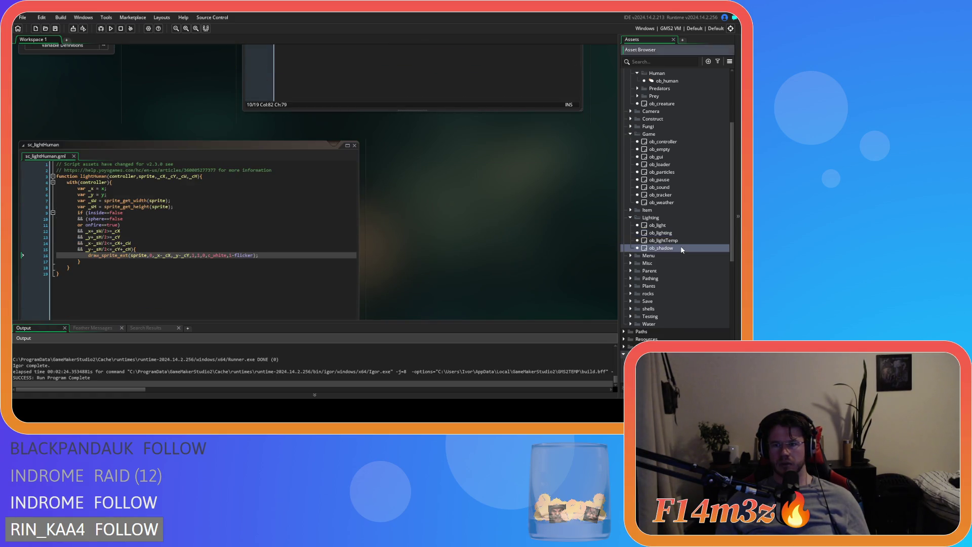
pyautogui.click(373, 79)
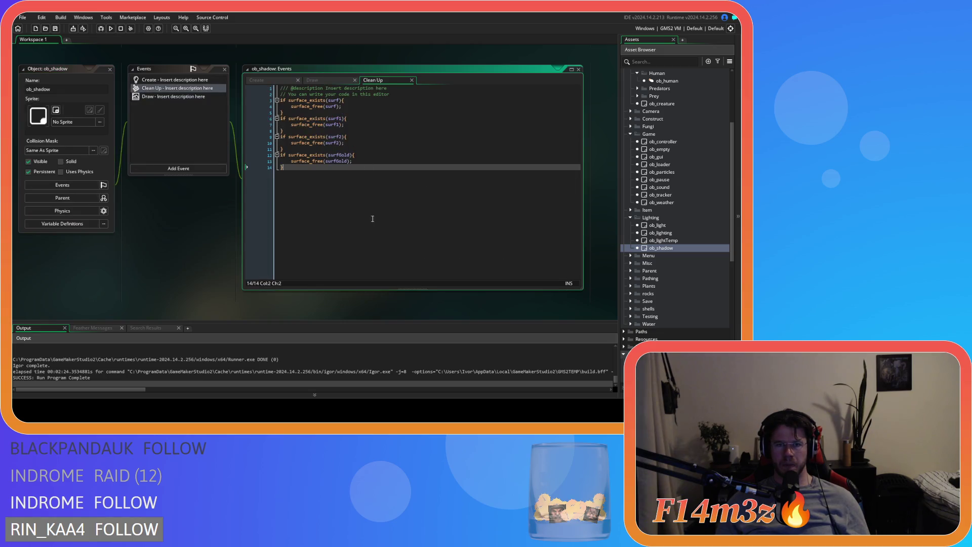
pyautogui.scroll(-6, 172, 252)
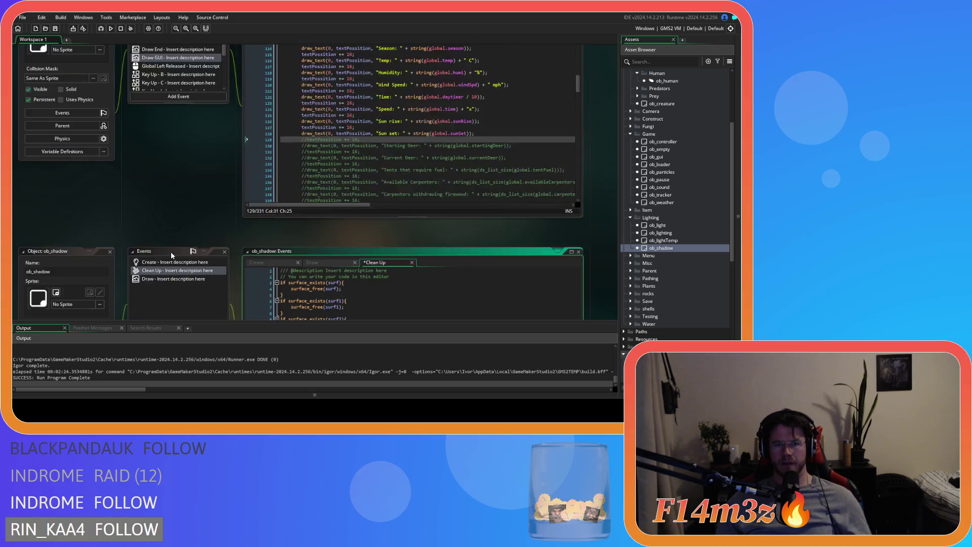
pyautogui.scroll(-5, 214, 263)
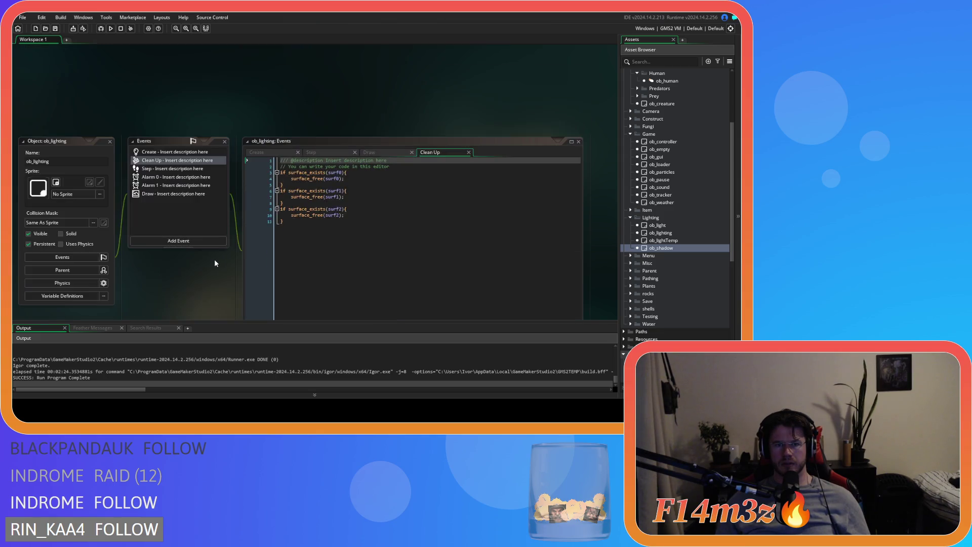
pyautogui.click(344, 251)
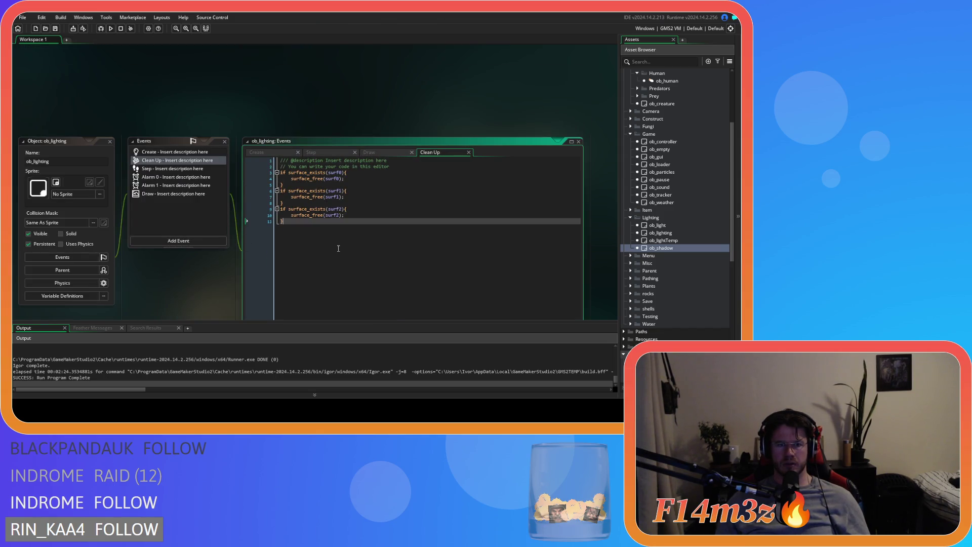
pyautogui.hotkey('ctrl', 'v')
pyautogui.click(369, 152)
# Step: Change line 56's draw_surface argument from surf to ob_shadow.surf
pyautogui.scroll(-8, 385, 263)
pyautogui.scroll(-4, 385, 263)
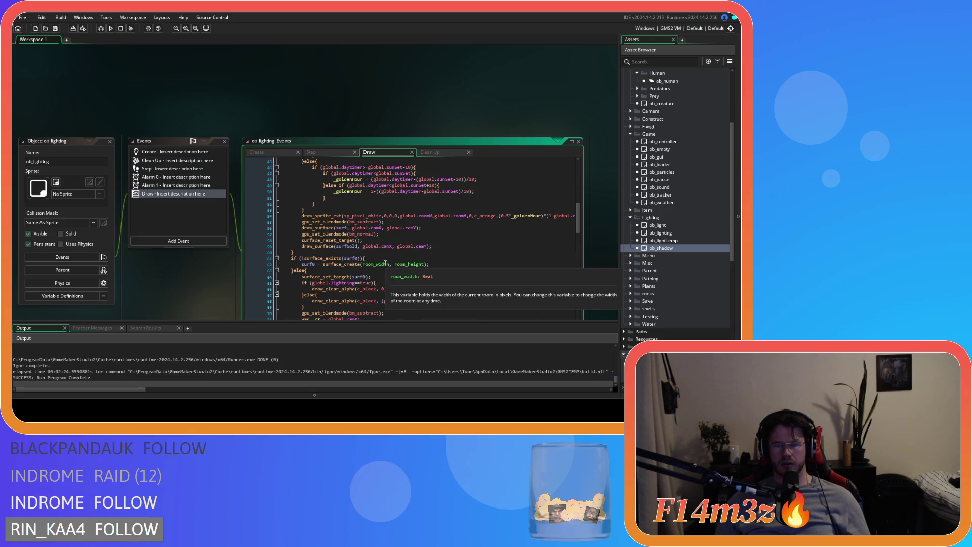
pyautogui.click(416, 246)
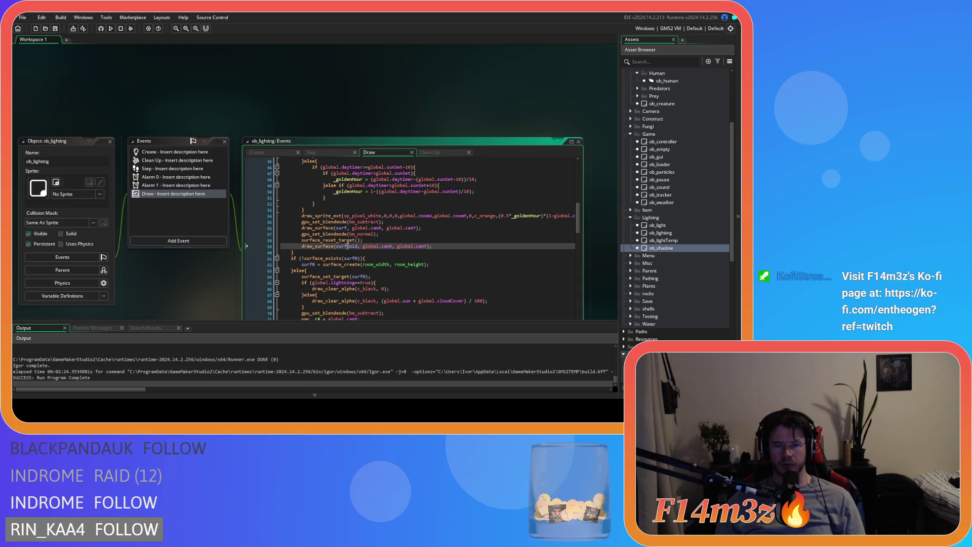
pyautogui.click(337, 228)
pyautogui.write('ob')
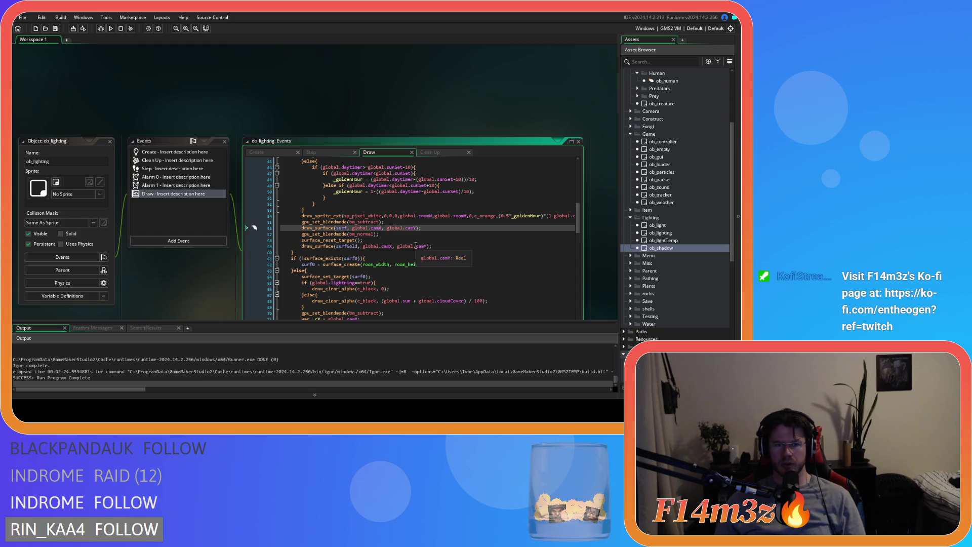
pyautogui.write('_shadow.')
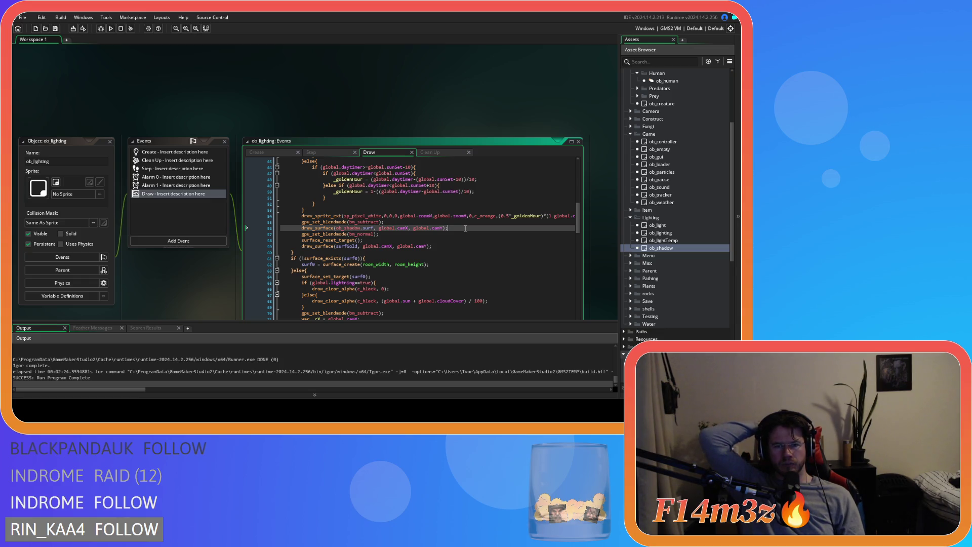
# Step: Select global.zoomW in the orange tint sprite call, then switch to ob_shadow's Draw code
pyautogui.scroll(8, 463, 233)
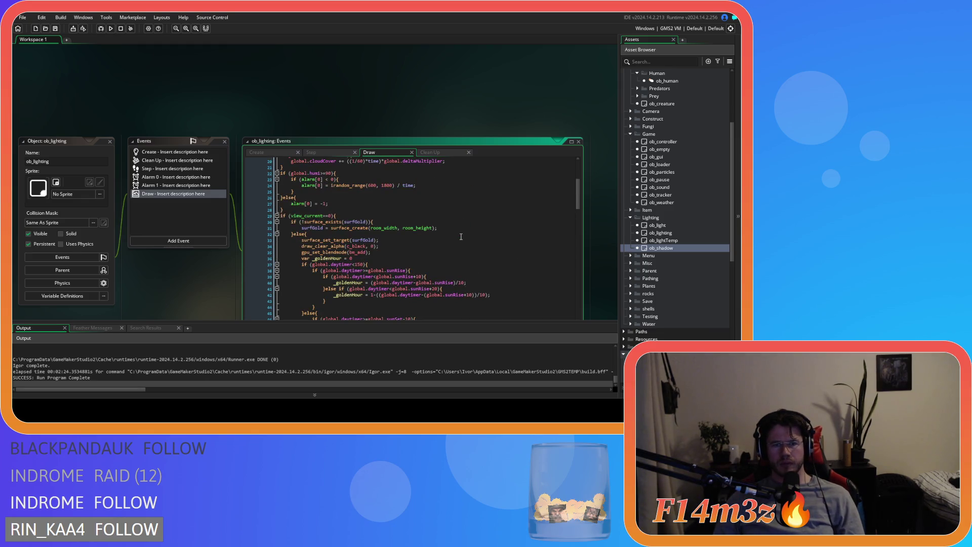
pyautogui.scroll(-2, 461, 236)
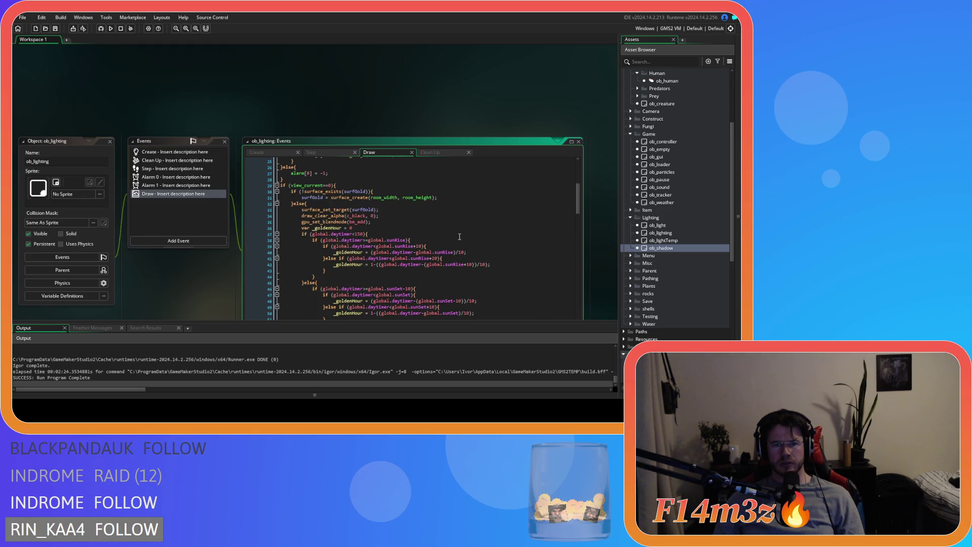
pyautogui.click(376, 197)
pyautogui.scroll(-6, 424, 216)
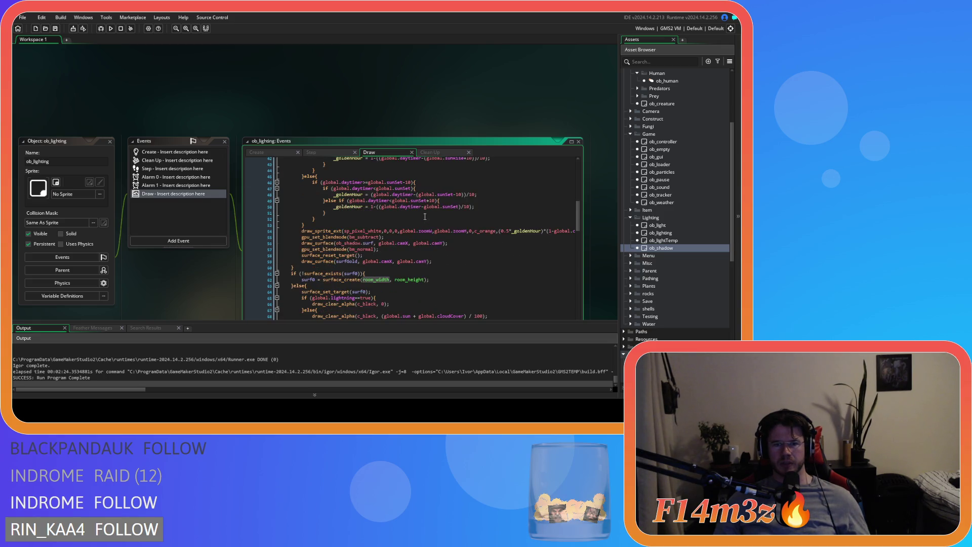
pyautogui.scroll(3, 447, 256)
pyautogui.scroll(-3, 447, 256)
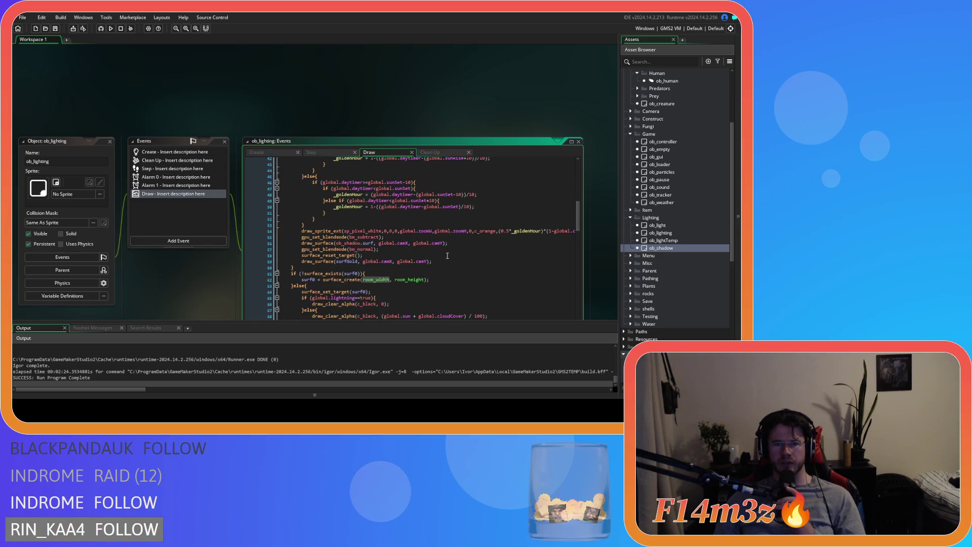
pyautogui.click(426, 231)
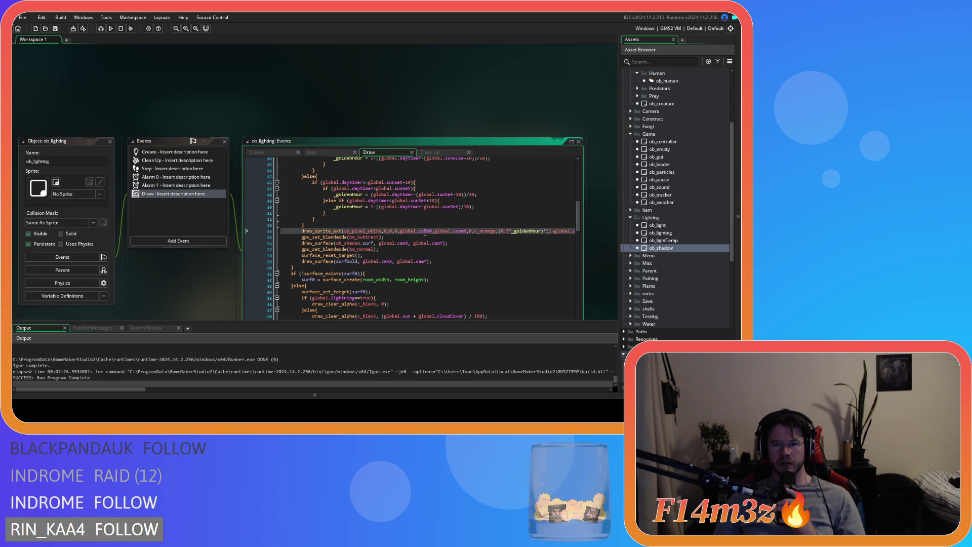
pyautogui.moveTo(400, 231); pyautogui.dragTo(435, 236)
pyautogui.hotkey('ctrl', 'Tab')
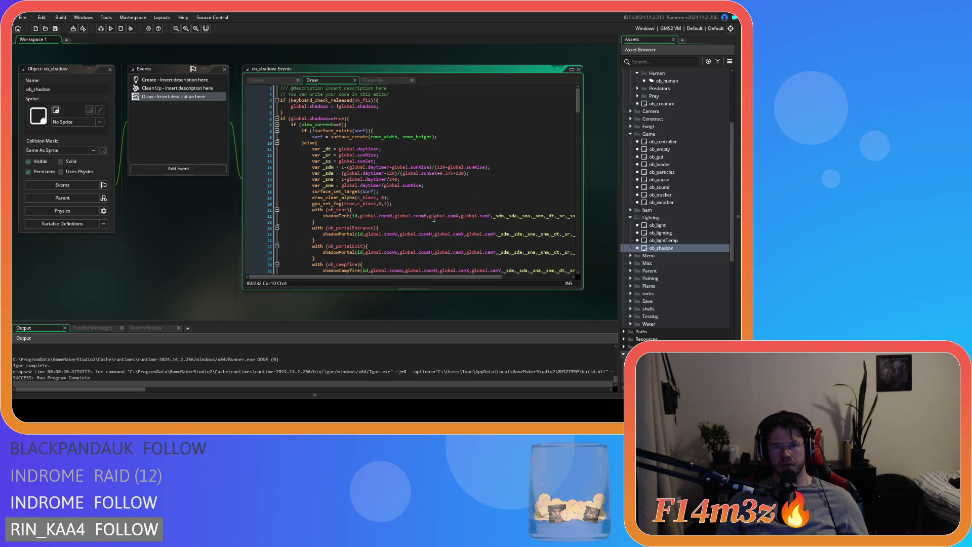
# Step: Leave ob_shadow's surface-target line and return to the subtract blend line in ob_lighting's Draw code
pyautogui.click(423, 192)
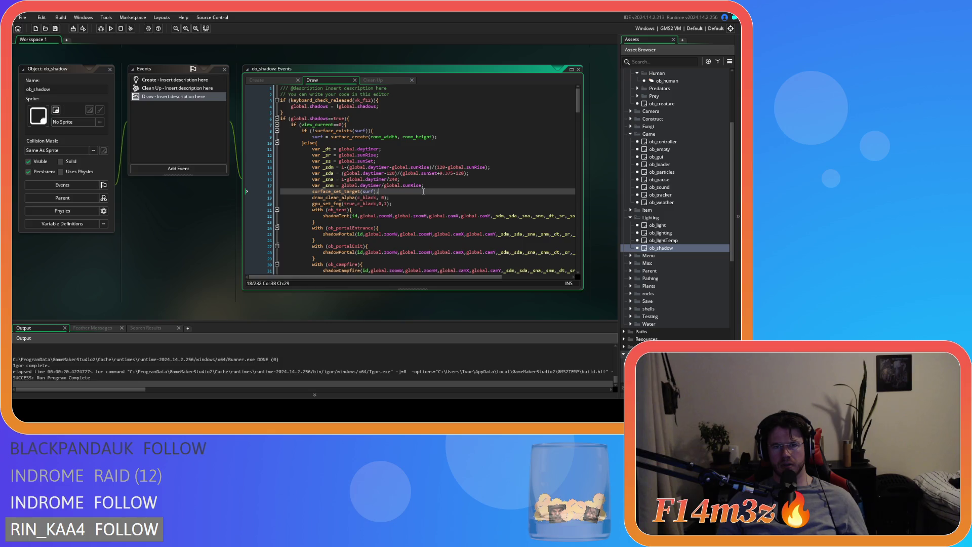
pyautogui.scroll(-15, 423, 192)
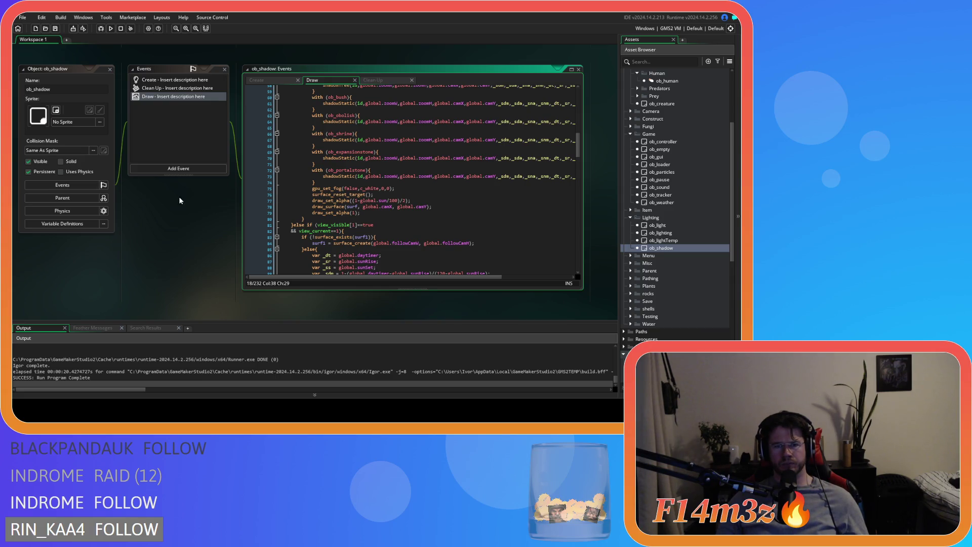
pyautogui.scroll(5, 167, 223)
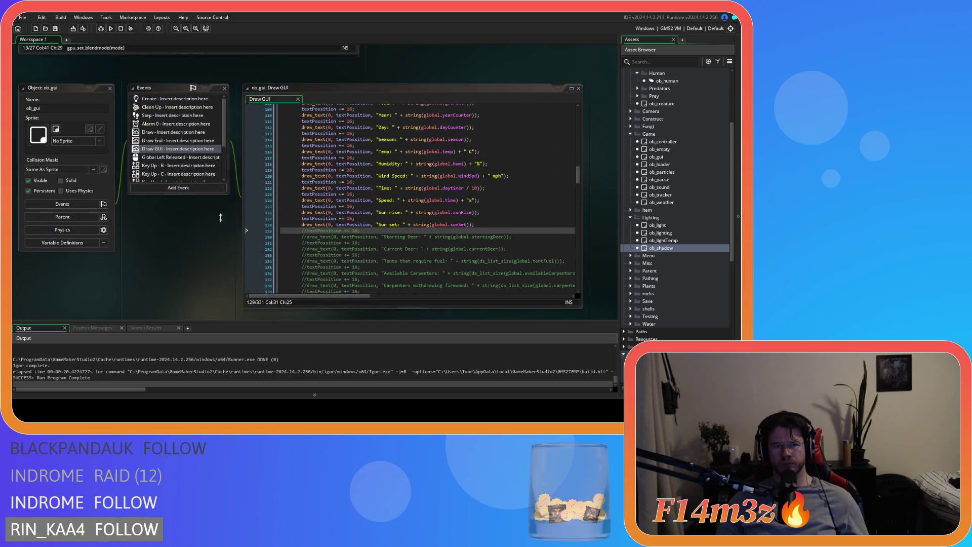
pyautogui.scroll(5, 446, 234)
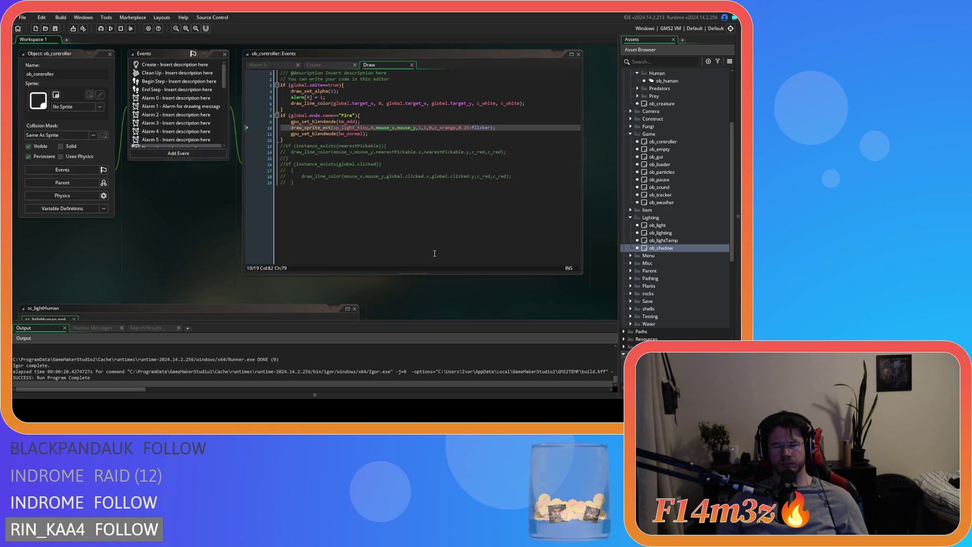
pyautogui.scroll(3, 203, 242)
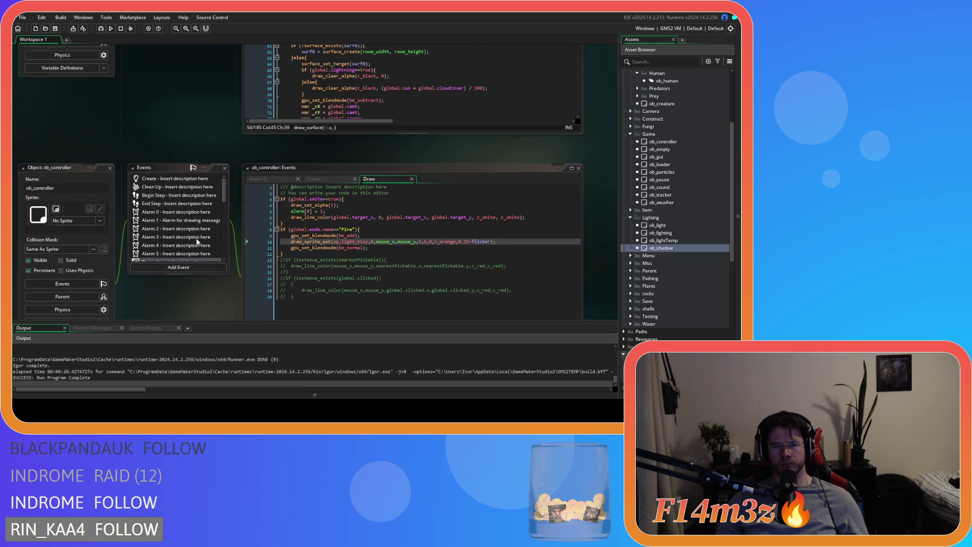
pyautogui.scroll(5, 227, 158)
pyautogui.click(342, 192)
pyautogui.click(425, 211)
pyautogui.click(405, 192)
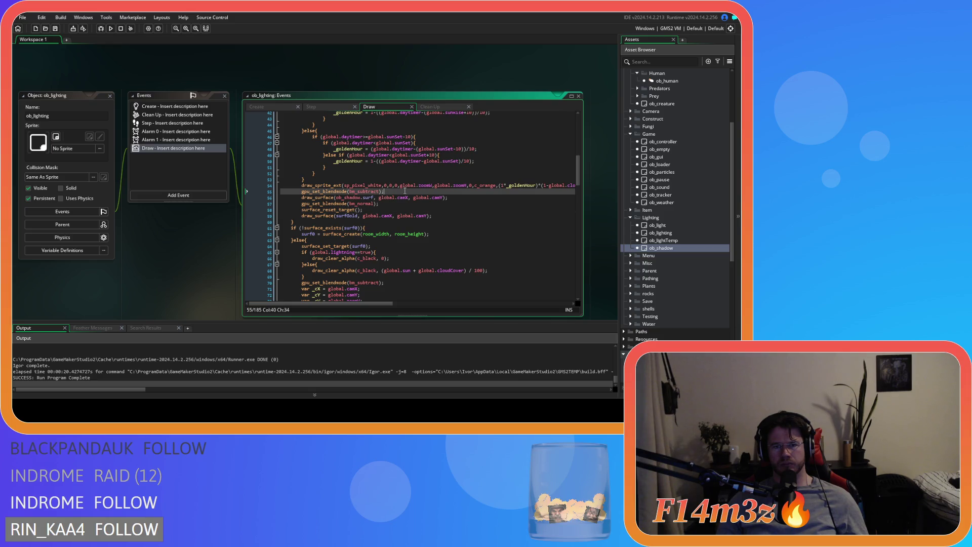
# Step: Check the draw_surface call on lines 56–57, then build and run the game with F5
pyautogui.click(397, 198)
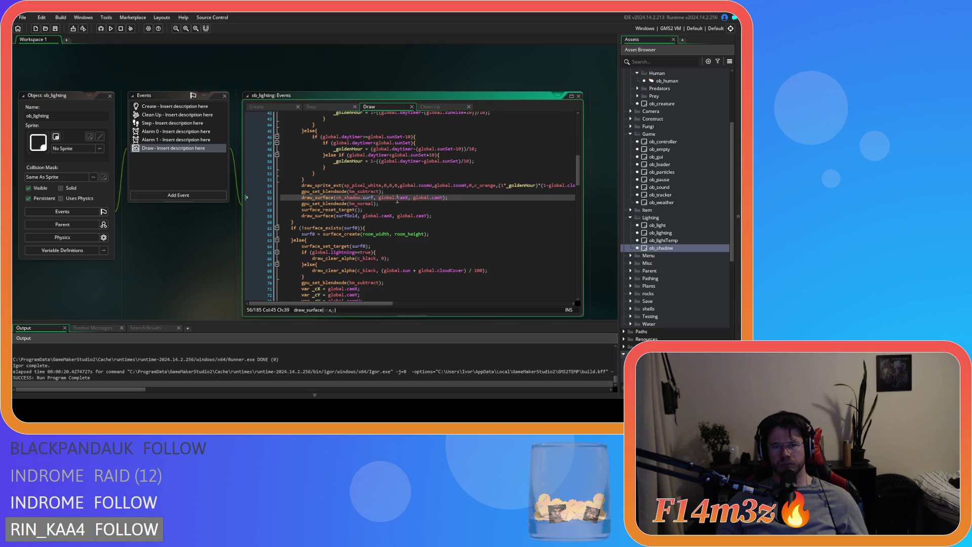
pyautogui.click(307, 198)
pyautogui.click(350, 203)
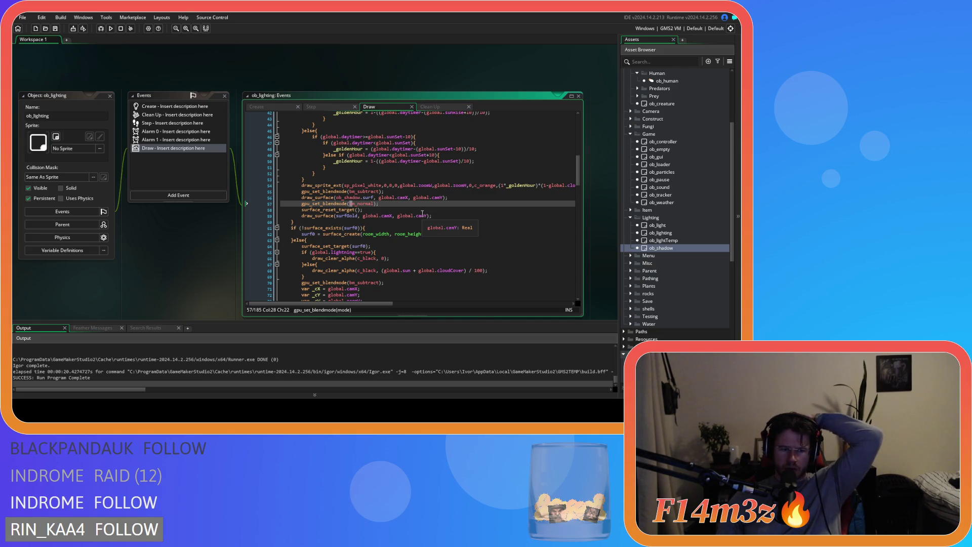
pyautogui.press('F5')
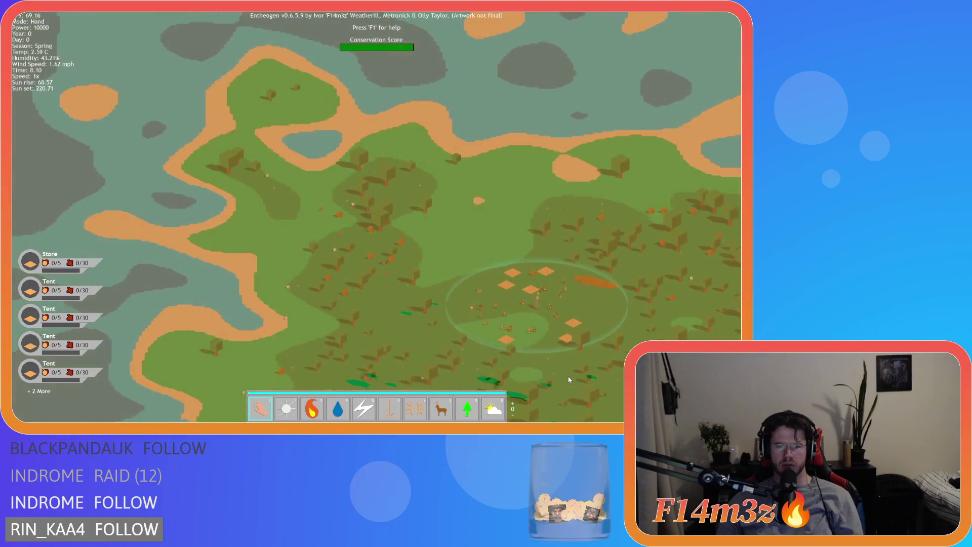
# Step: Quit the running game and put the cursor on the surface reset line of the Draw code
pyautogui.press('Escape')
pyautogui.press('Return')
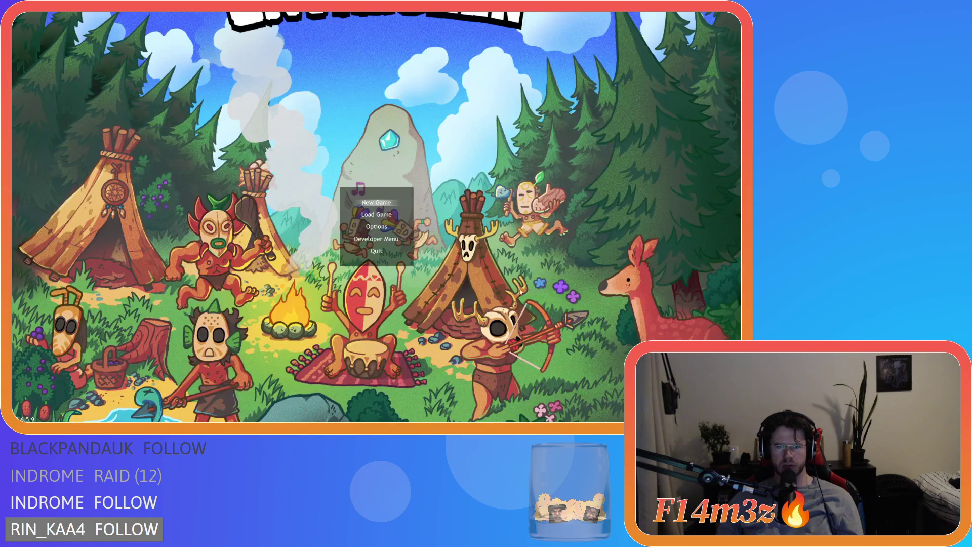
pyautogui.click(455, 211)
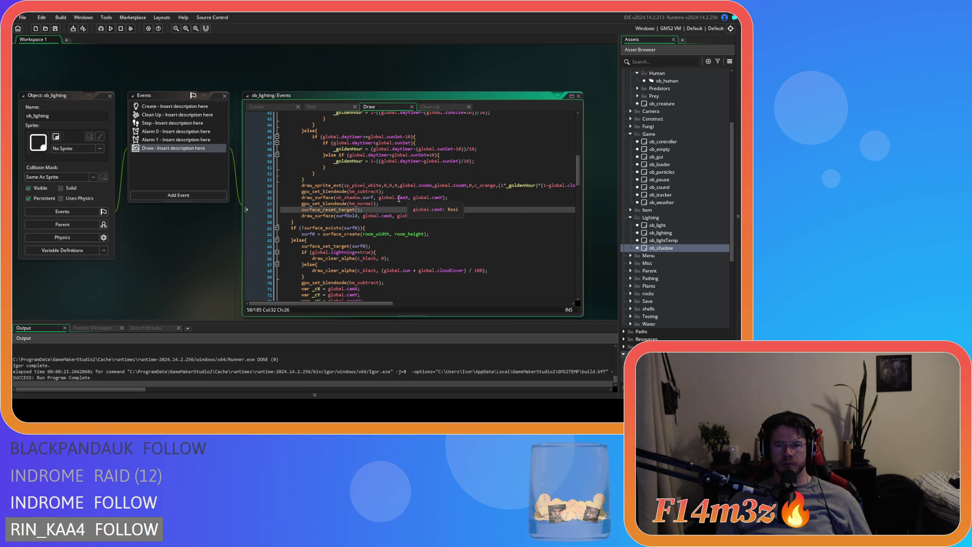
# Step: Prefix global.camX and global.camY with 0- on line 56, save, then rerun and close the game
pyautogui.click(379, 197)
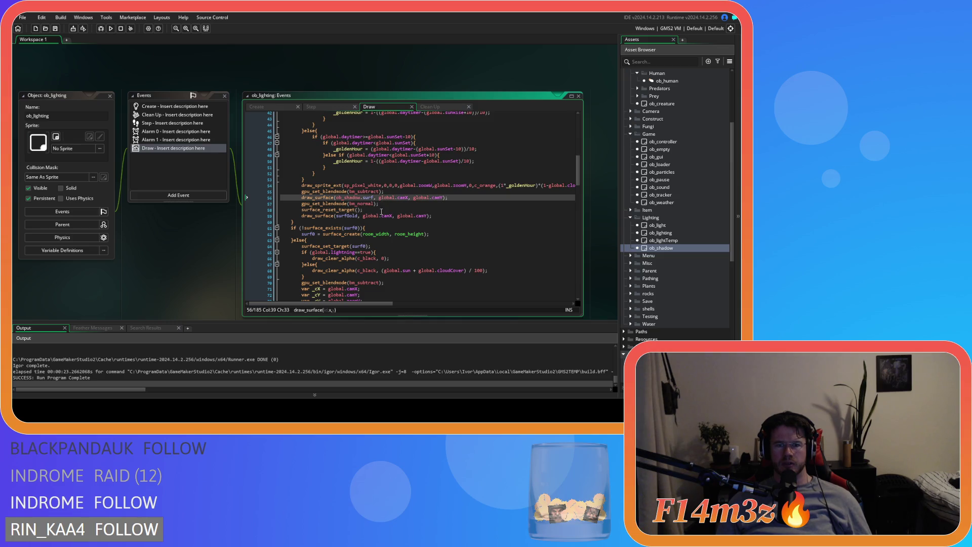
pyautogui.press('Left')
pyautogui.moveTo(398, 214)
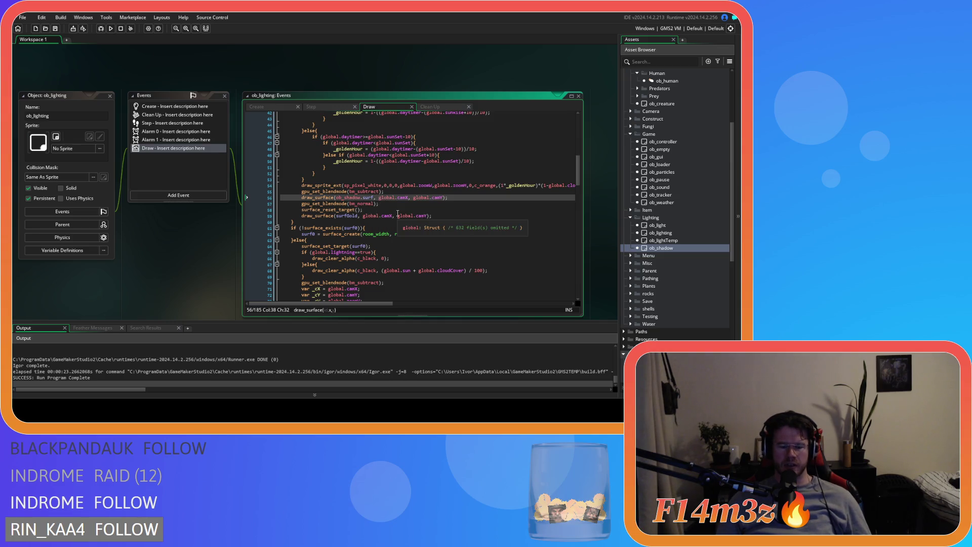
pyautogui.write('0-')
pyautogui.write('-')
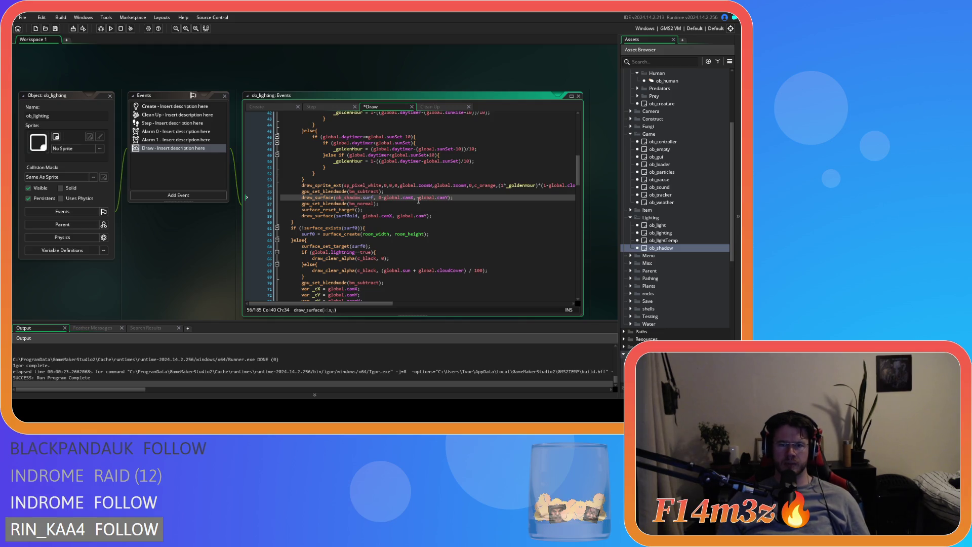
pyautogui.write('0-')
pyautogui.hotkey('ctrl', 's')
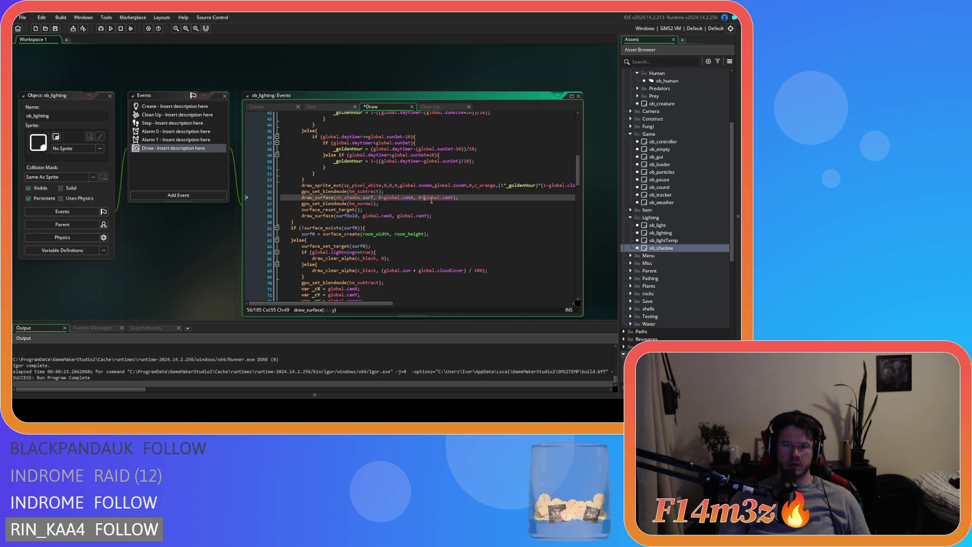
pyautogui.press('F5')
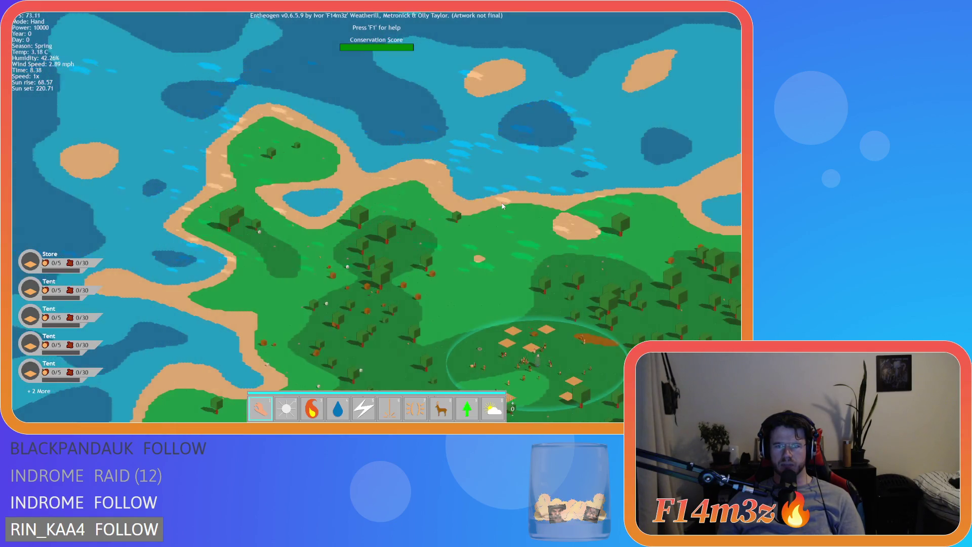
pyautogui.press('Escape')
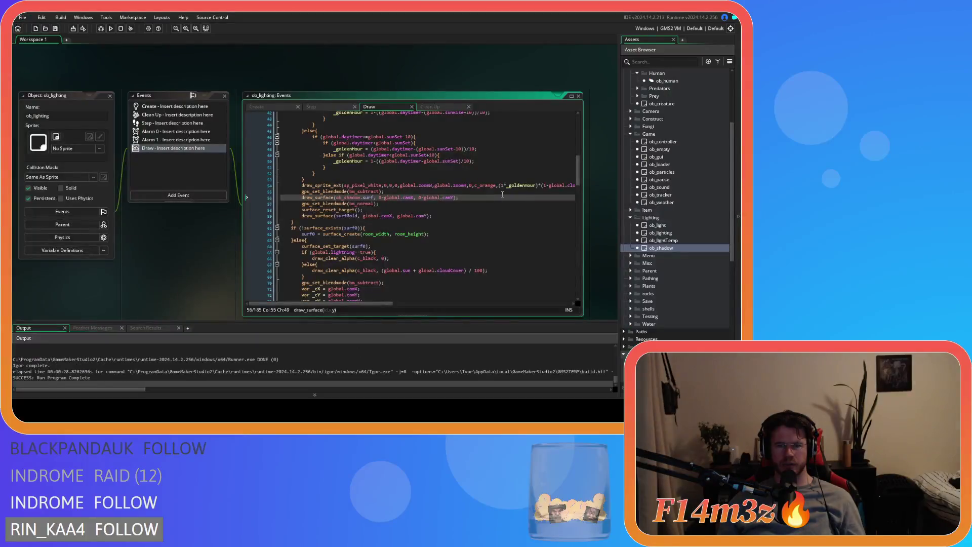
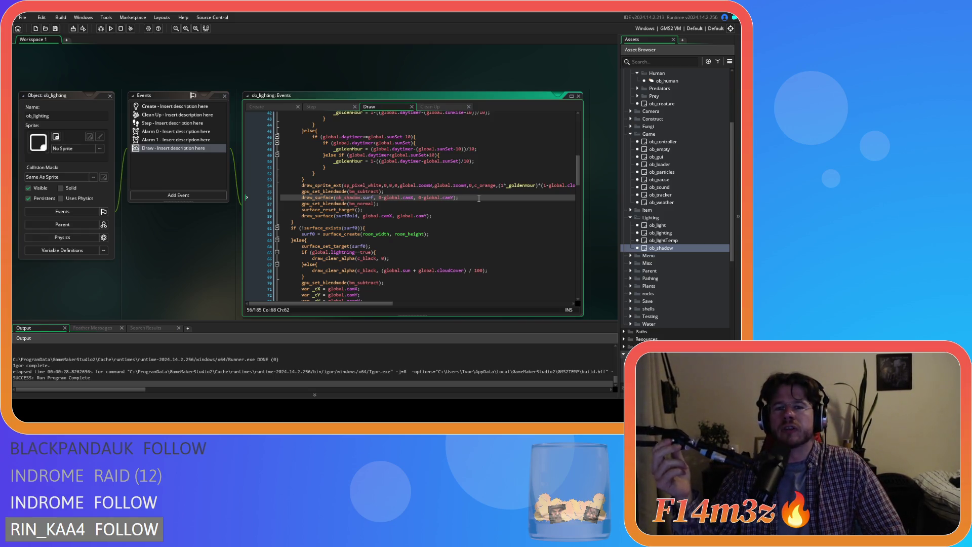
# Step: Change the old surface draw on line 59 to use 0, 0 instead of global.camX/camY
pyautogui.press('Down')
pyautogui.press('Down')
pyautogui.press('Down')
pyautogui.click(473, 211)
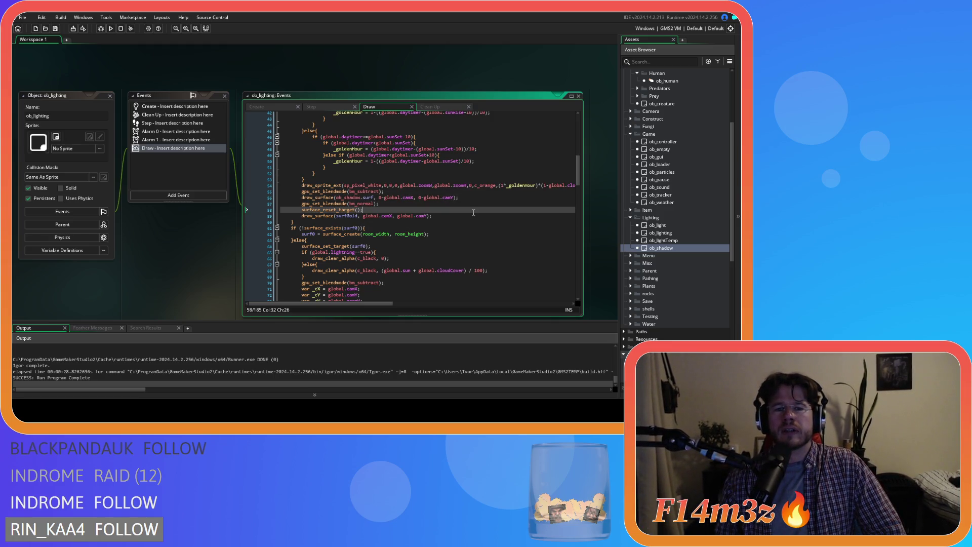
pyautogui.click(464, 216)
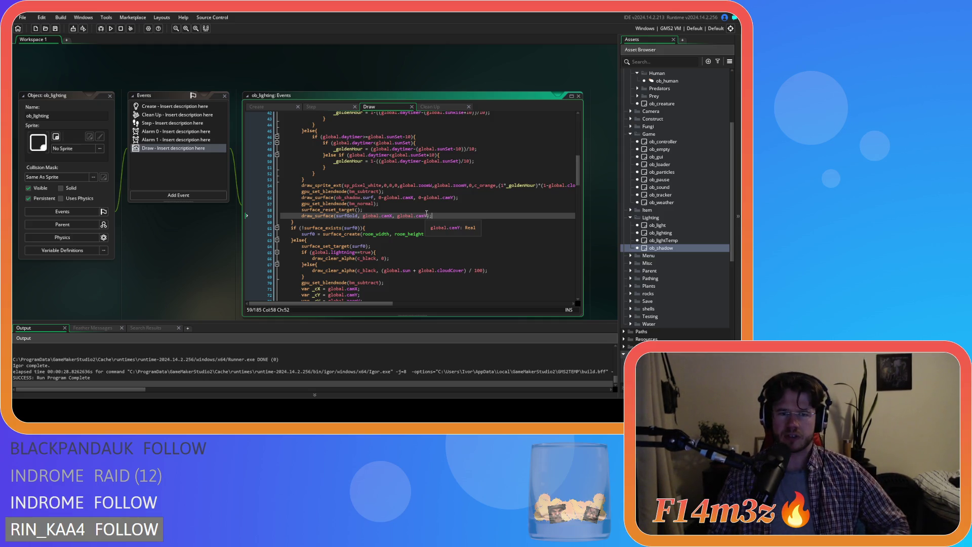
pyautogui.moveTo(364, 219); pyautogui.dragTo(393, 221)
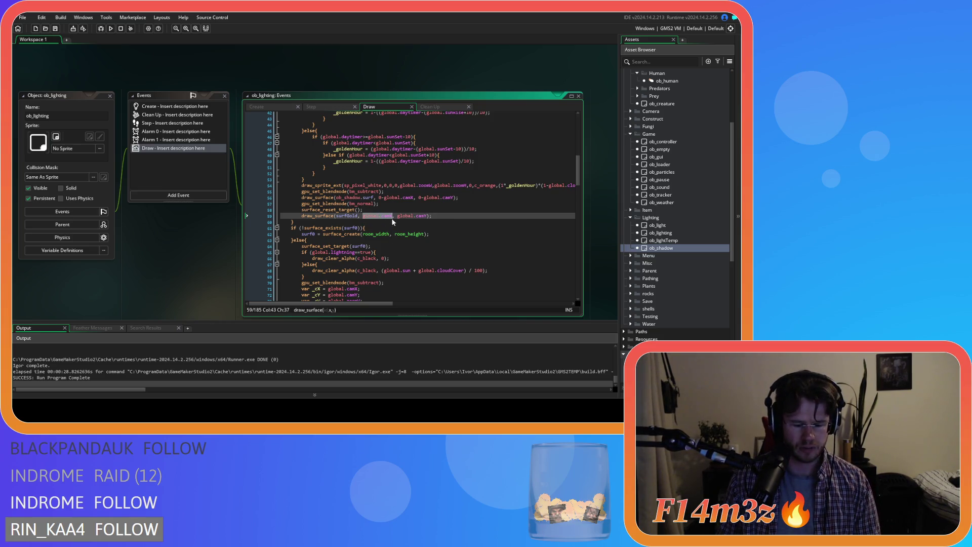
pyautogui.write('0')
pyautogui.moveTo(371, 218); pyautogui.dragTo(400, 218)
pyautogui.write('0')
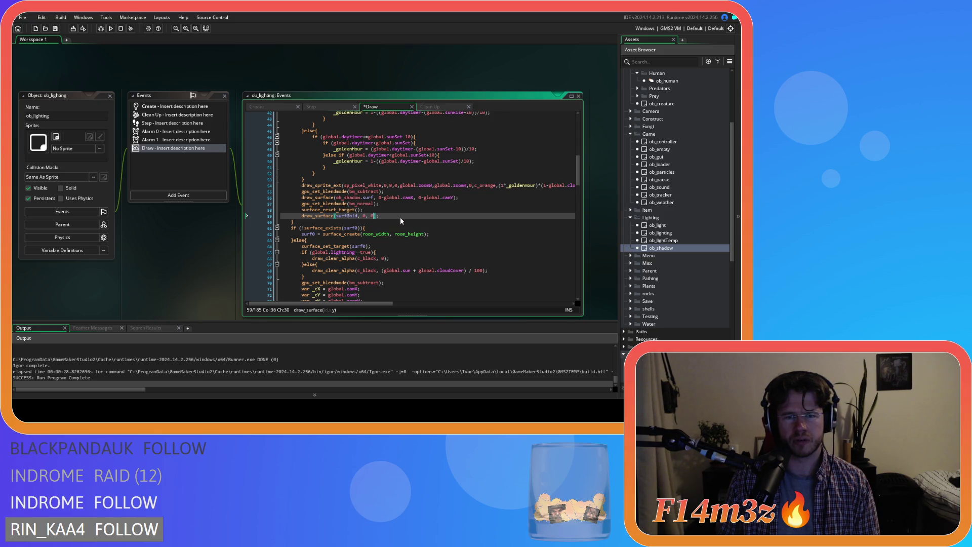
# Step: Strip the camera offsets from line 56's shadow surface draw, leaving 0, 0, and save
pyautogui.moveTo(382, 198); pyautogui.dragTo(414, 197)
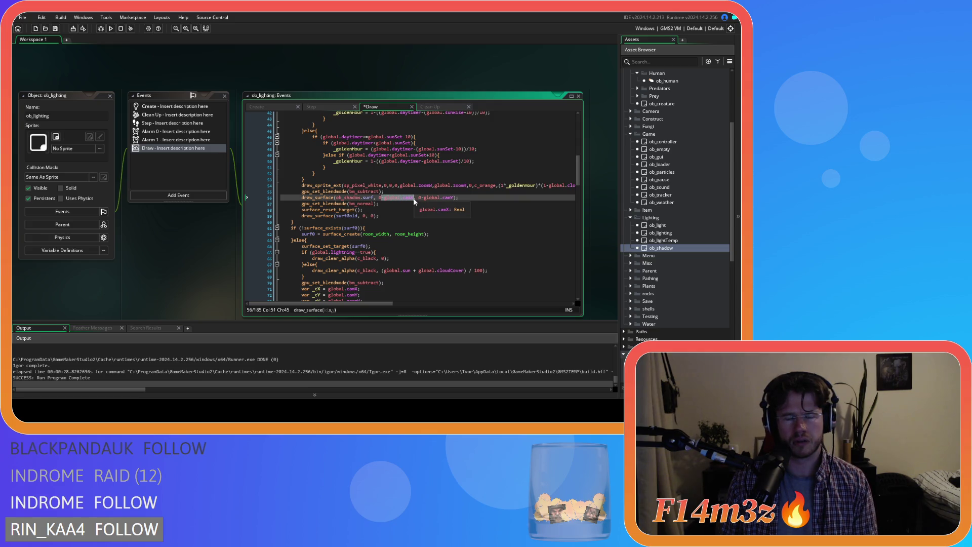
pyautogui.press('BackSpace')
pyautogui.press('BackSpace')
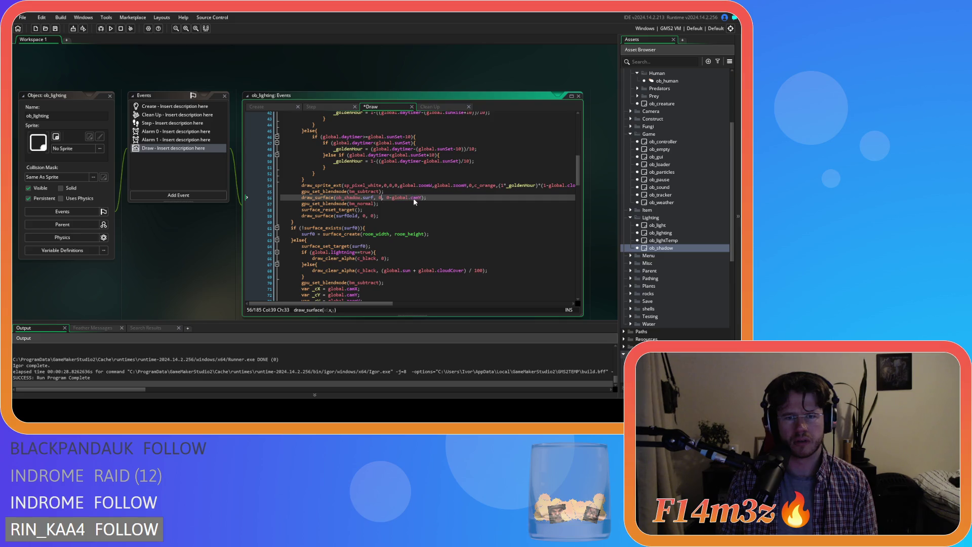
pyautogui.moveTo(389, 198); pyautogui.dragTo(420, 197)
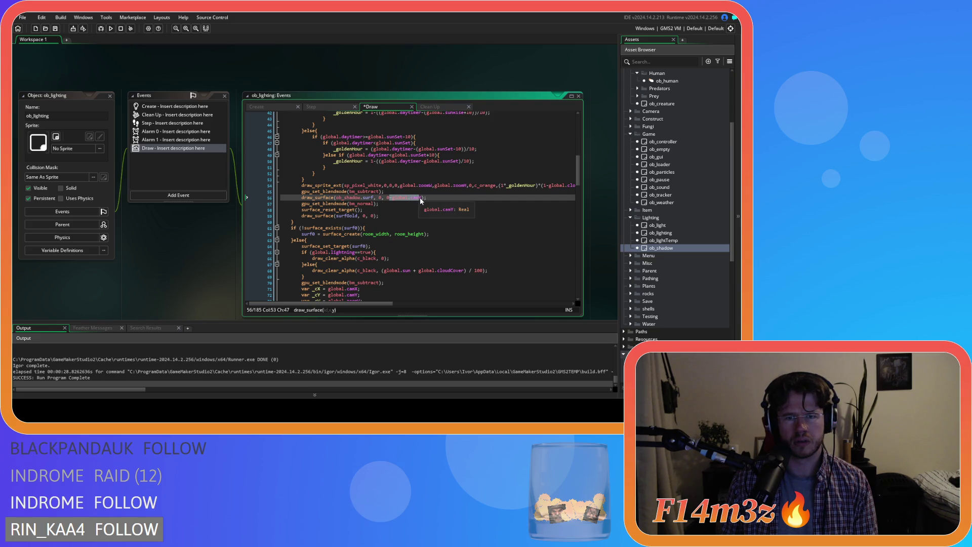
pyautogui.press('BackSpace')
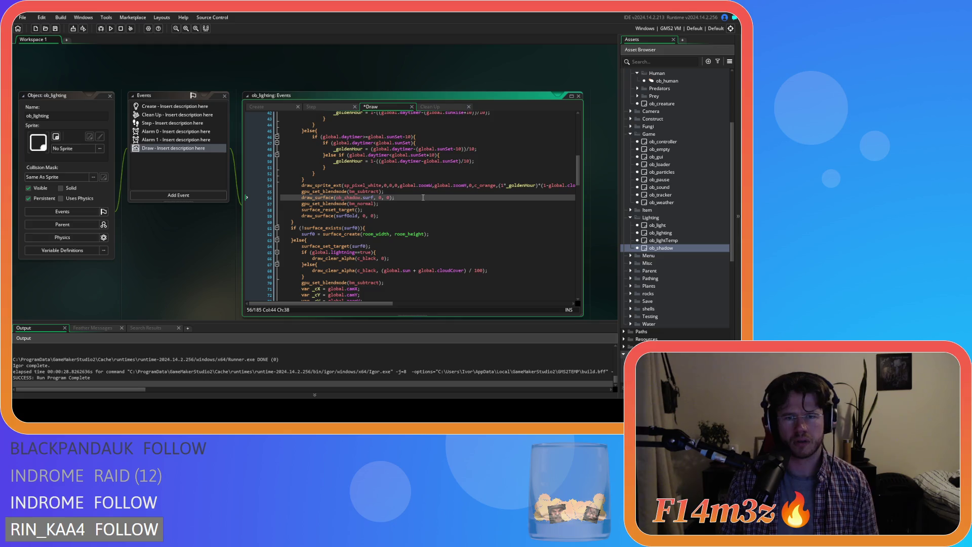
pyautogui.click(413, 186)
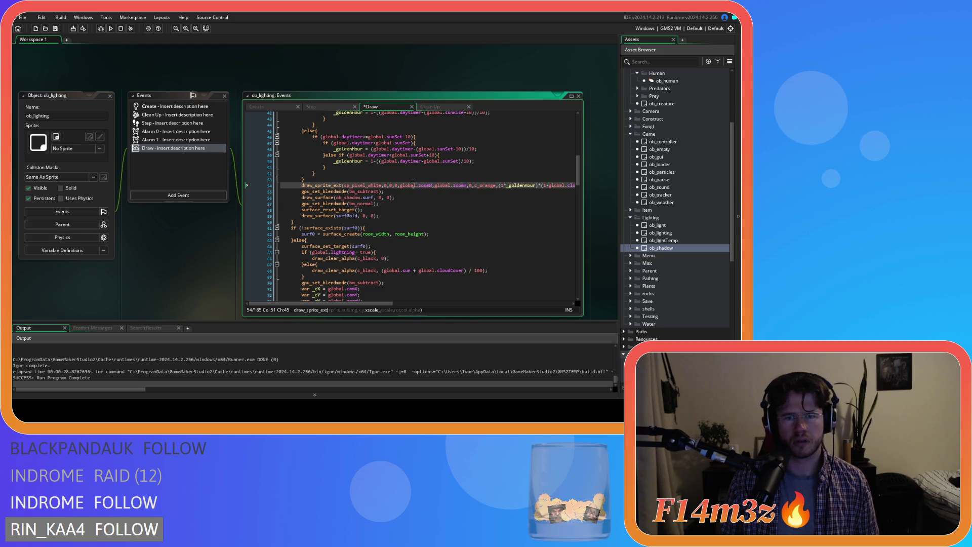
pyautogui.hotkey('ctrl', 's')
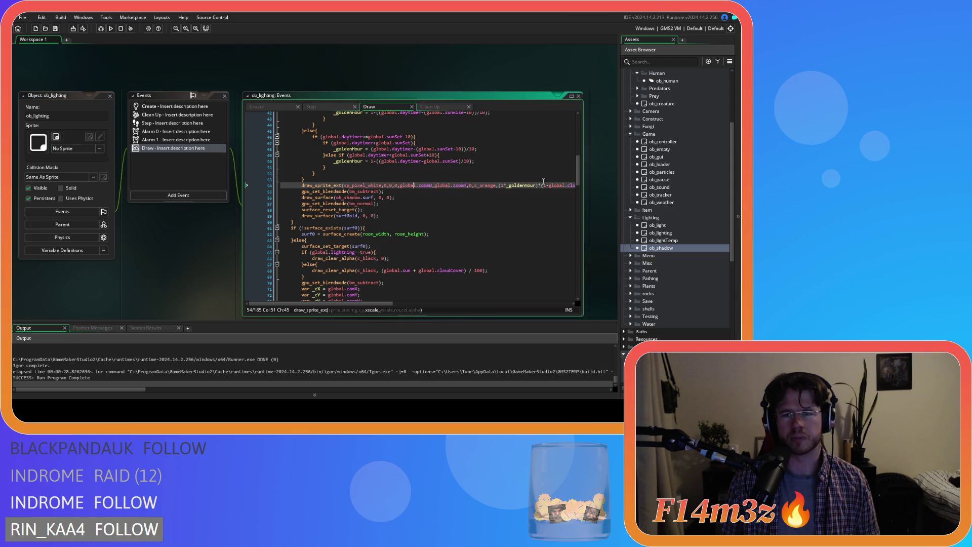
# Step: Restore the global.camX/camY camera offsets on the surface draws
pyautogui.moveTo(578, 180)
pyautogui.mouseDown()
pyautogui.moveTo(580, 143)
pyautogui.moveTo(582, 176)
pyautogui.mouseUp()
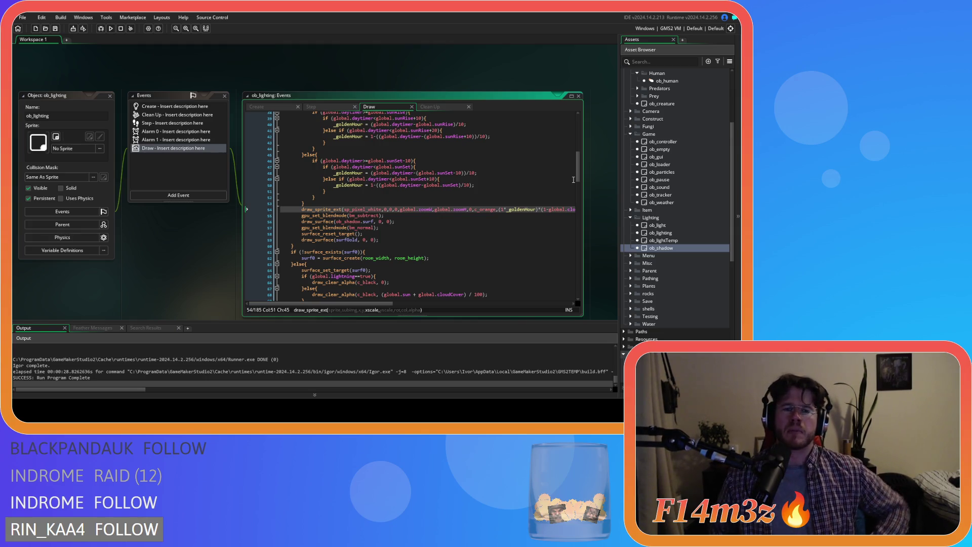
pyautogui.hotkey('ctrl', 'y')
pyautogui.hotkey('ctrl', 'y')
pyautogui.click(454, 239)
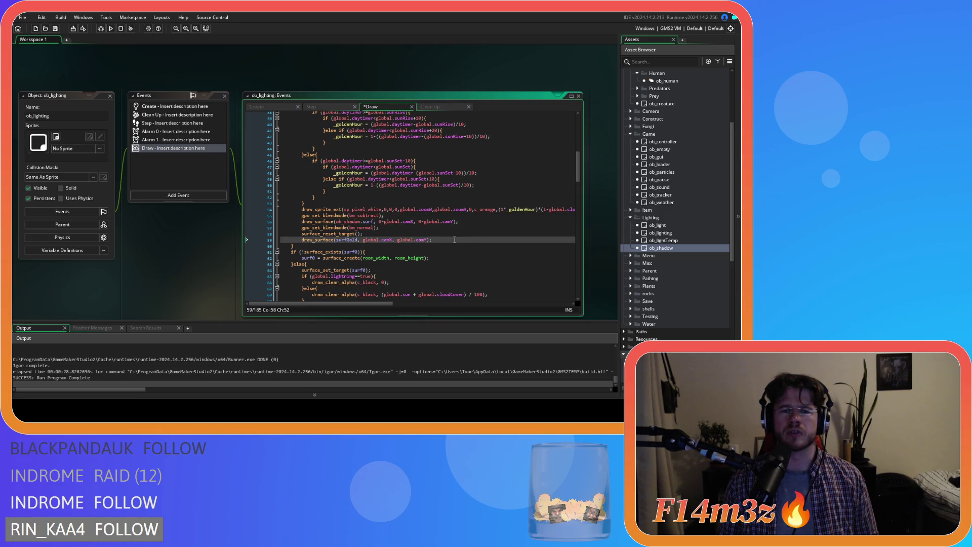
pyautogui.click(385, 222)
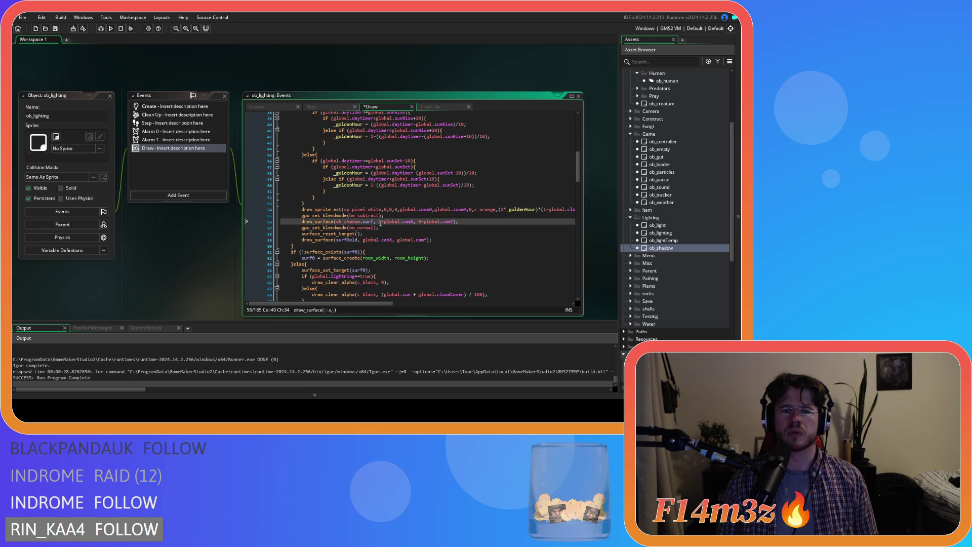
pyautogui.click(385, 223)
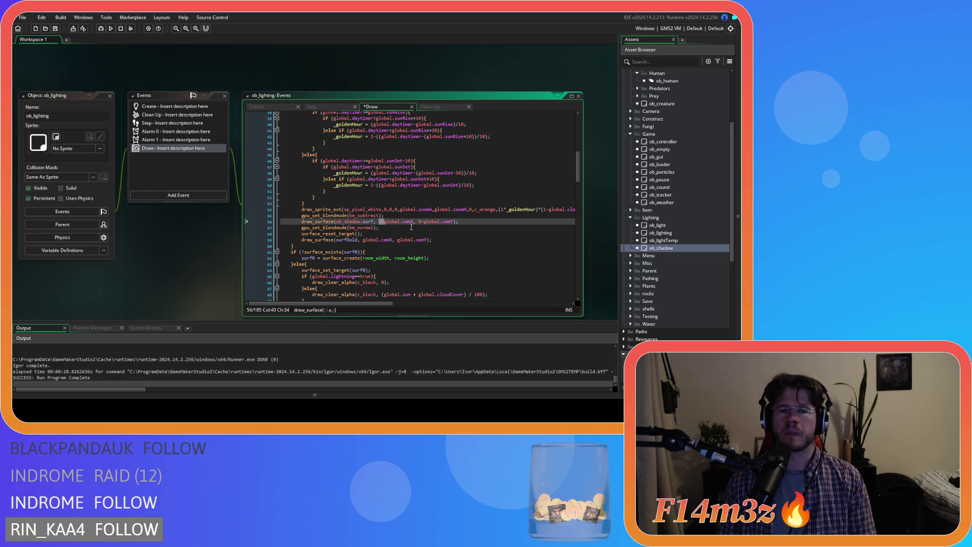
# Step: Replace line 56's shadow draw offsets with 0, 0 and save the Draw event
pyautogui.moveTo(413, 224); pyautogui.dragTo(382, 223)
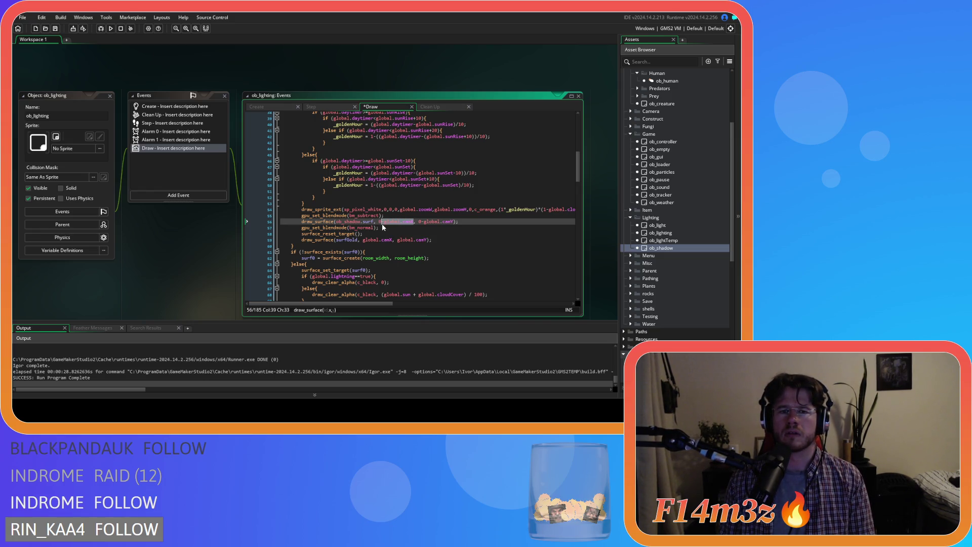
pyautogui.write('0')
pyautogui.moveTo(421, 221); pyautogui.dragTo(389, 221)
pyautogui.press('BackSpace')
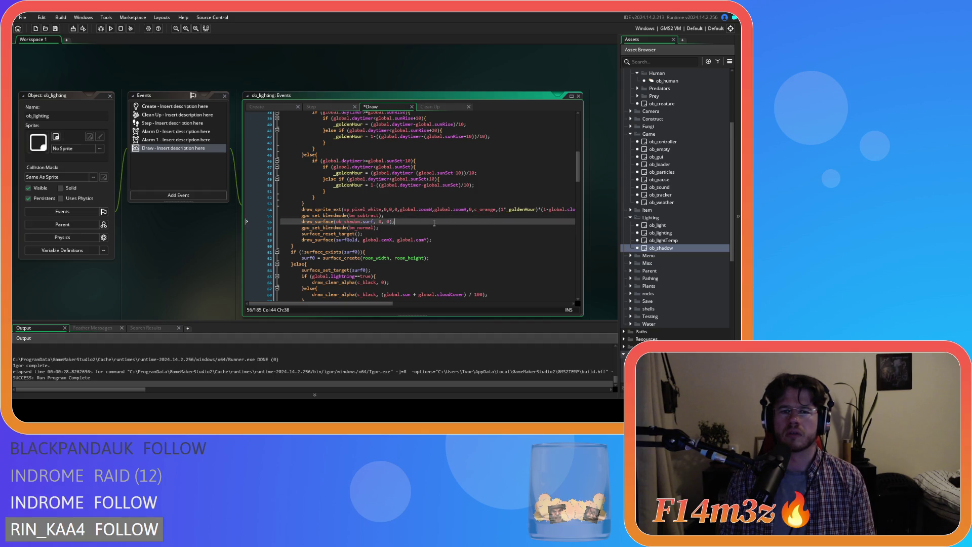
pyautogui.hotkey('ctrl', 's')
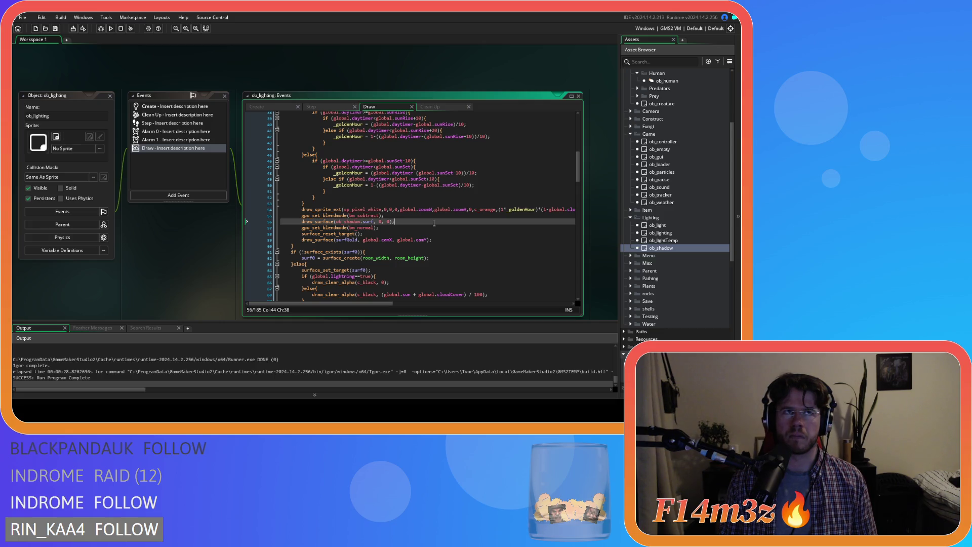
# Step: Undo back to the camera-offset shadow draw and run the game build with F5
pyautogui.hotkey('ctrl', 'z')
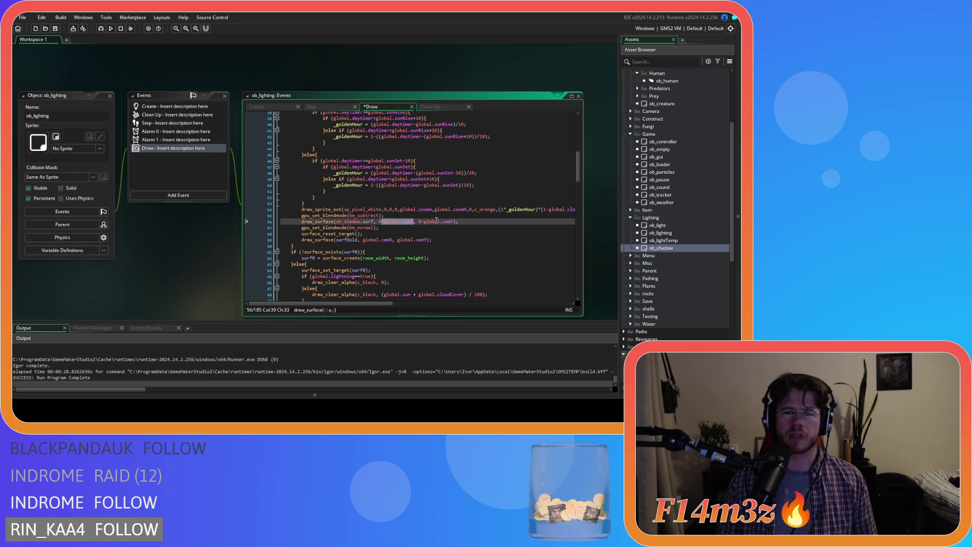
pyautogui.click(459, 222)
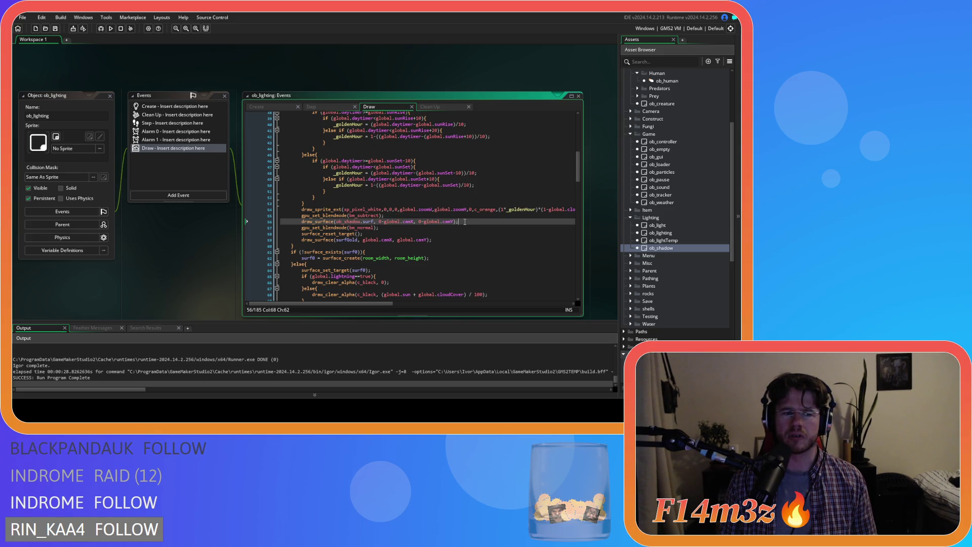
pyautogui.press('F5')
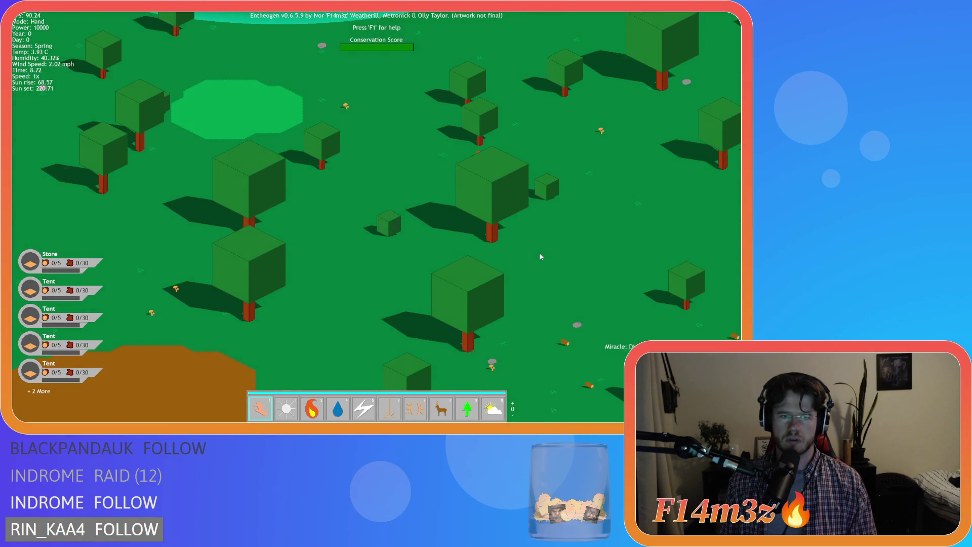
# Step: Quickload the saved scene with F9 to check the shadows, then quit the game with Escape and Y
pyautogui.press('F9')
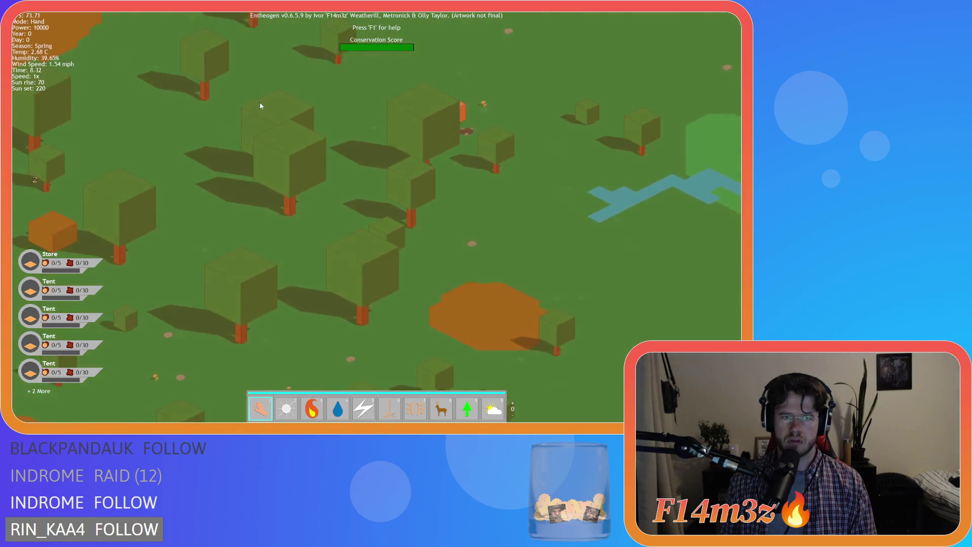
pyautogui.press('Escape')
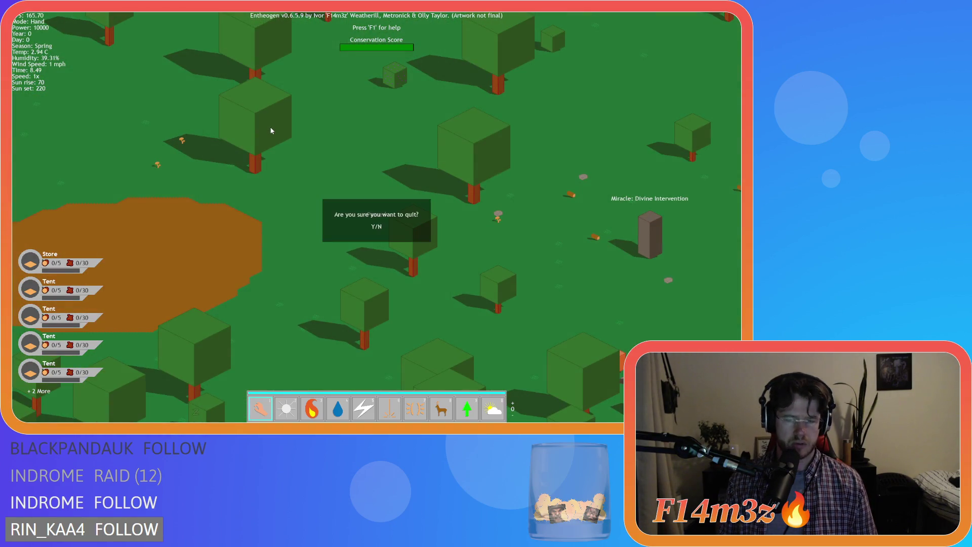
pyautogui.press('y')
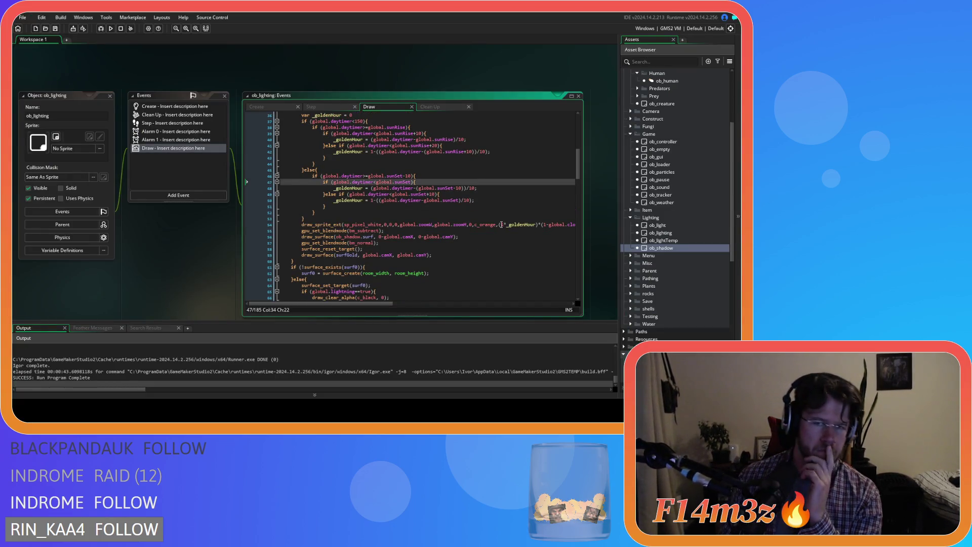
# Step: Open ob_shadow's Draw event at line 78 and jump to the sc_shadowStatic script it calls
pyautogui.doubleClick(660, 248)
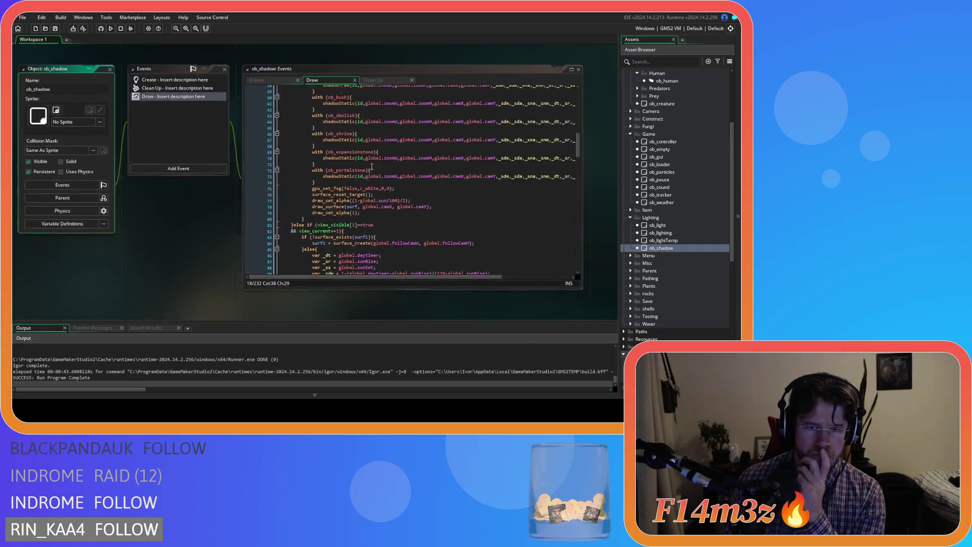
pyautogui.click(449, 206)
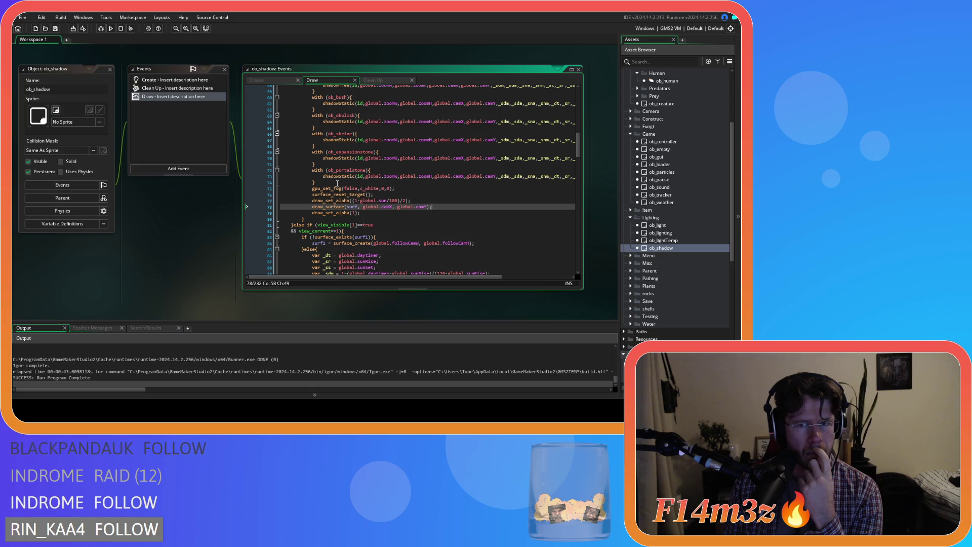
pyautogui.middleClick(344, 176)
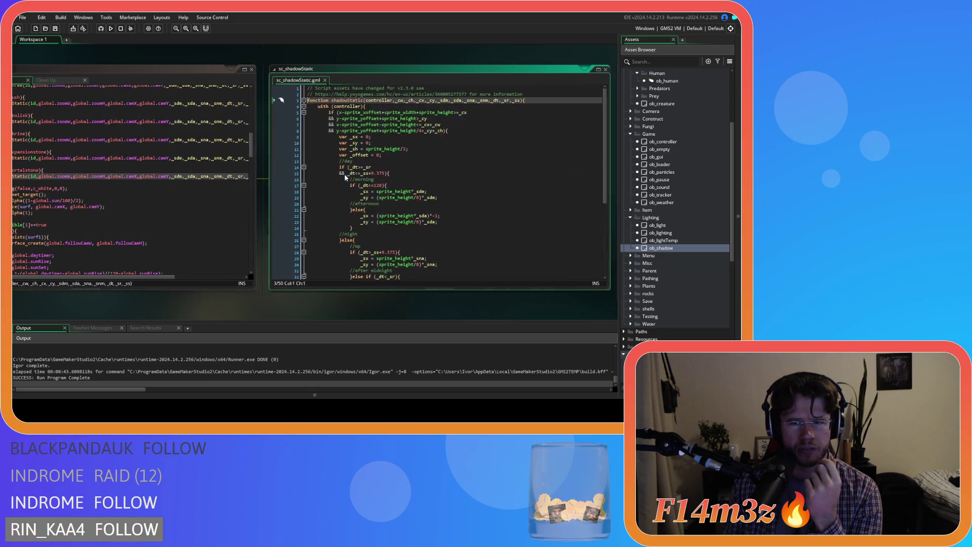
pyautogui.scroll(-5, 451, 204)
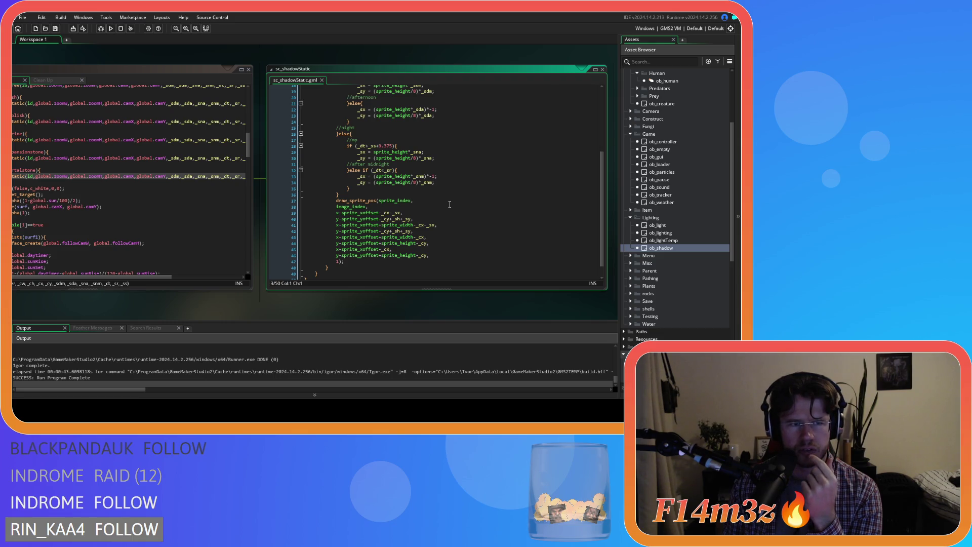
pyautogui.scroll(5, 449, 204)
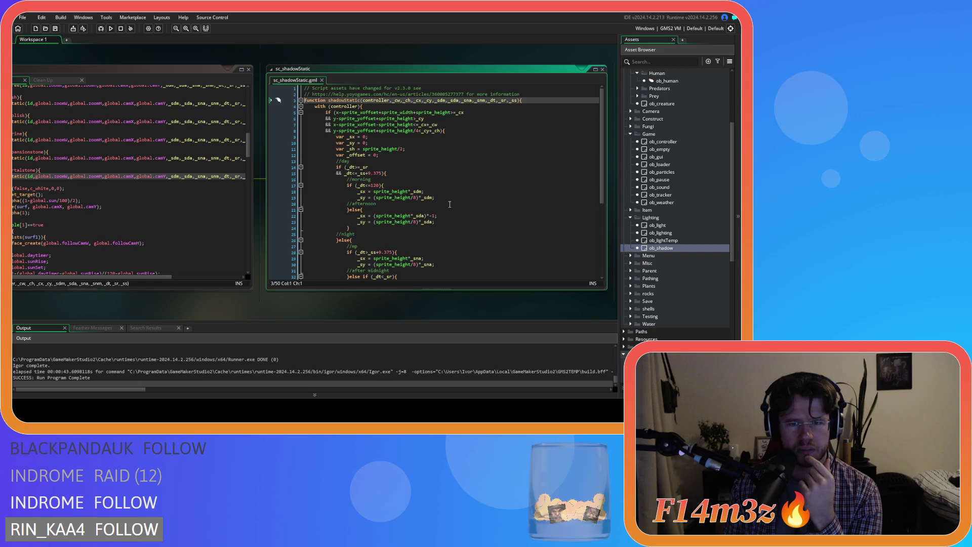
pyautogui.scroll(-7, 449, 204)
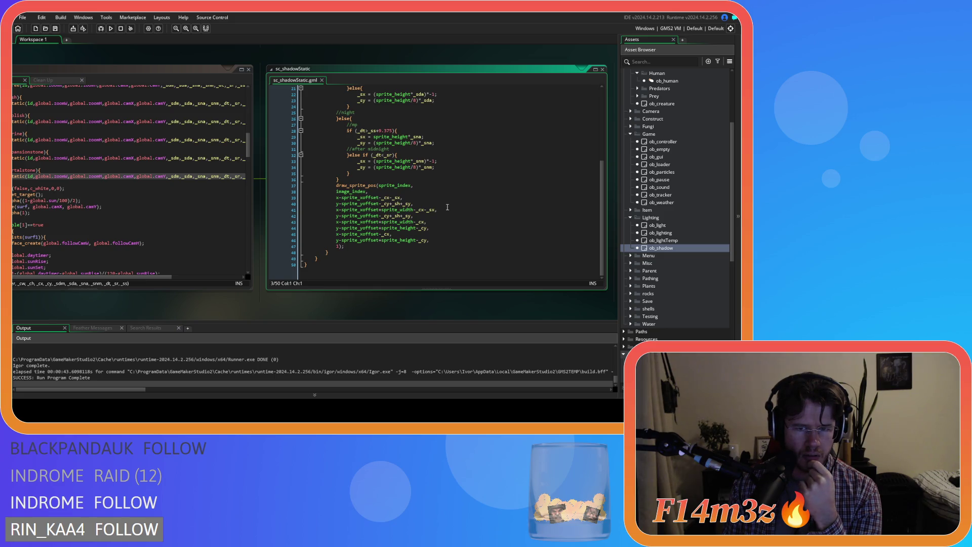
pyautogui.click(322, 80)
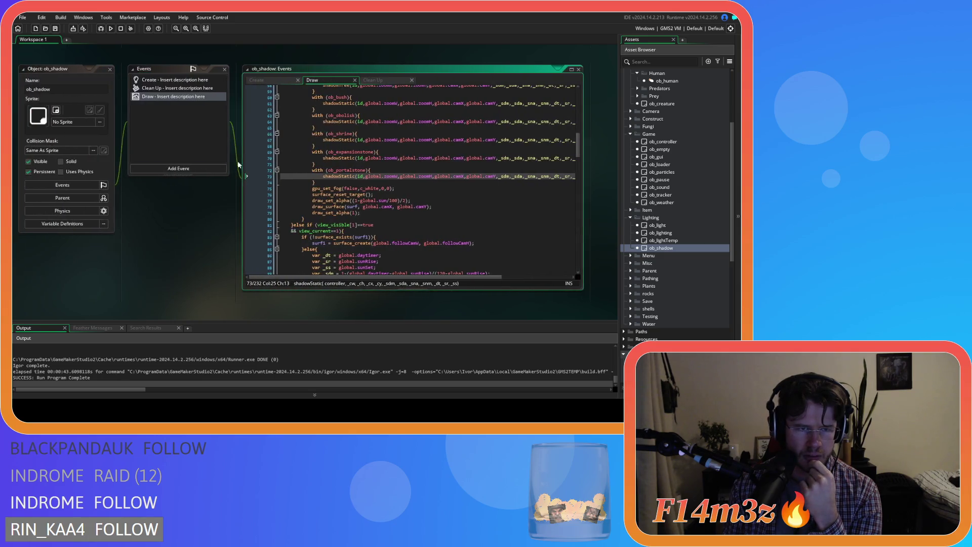
# Step: In ob_lighting's Draw code, delete the minus sign and stray 0 from the shadow draw's x offset
pyautogui.scroll(5, 218, 186)
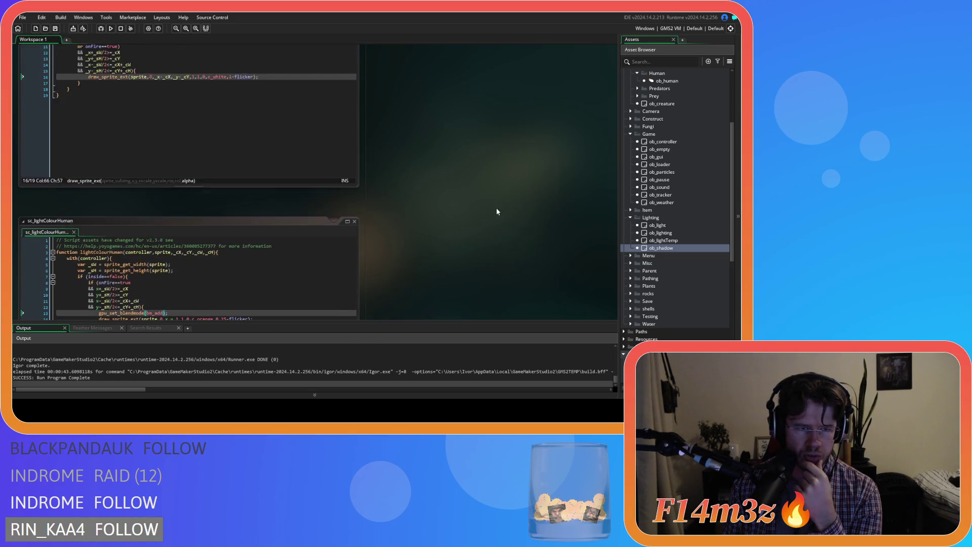
pyautogui.scroll(10, 496, 211)
pyautogui.scroll(2, 244, 131)
pyautogui.scroll(-3, 245, 128)
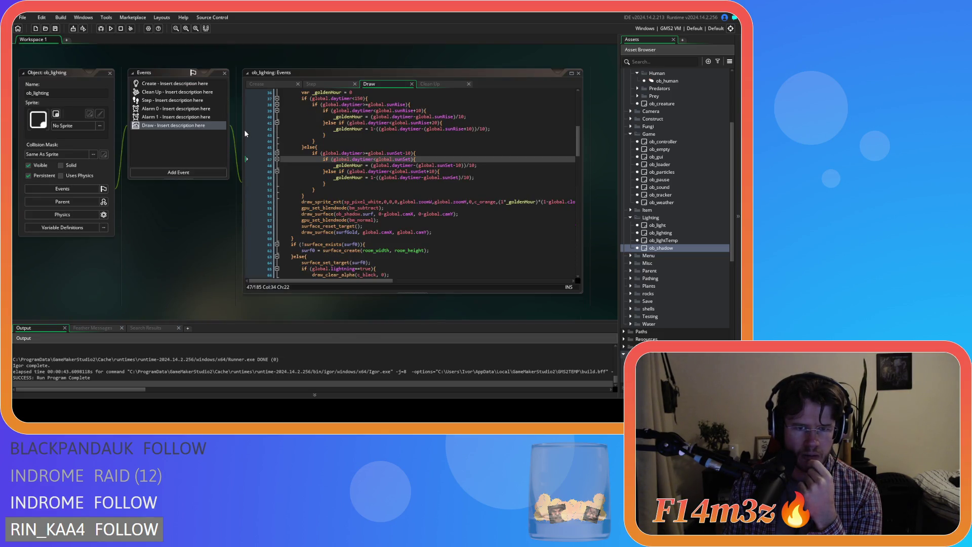
pyautogui.click(440, 177)
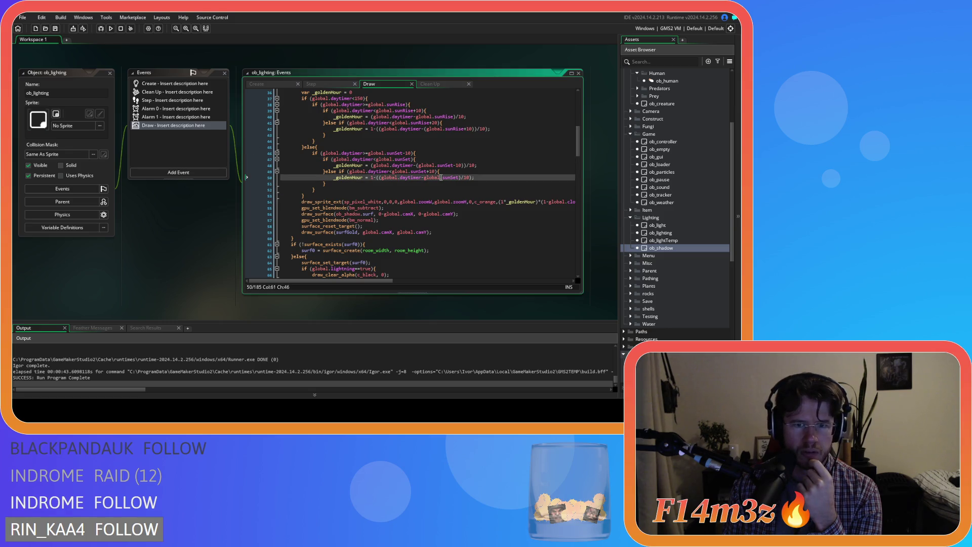
pyautogui.click(456, 215)
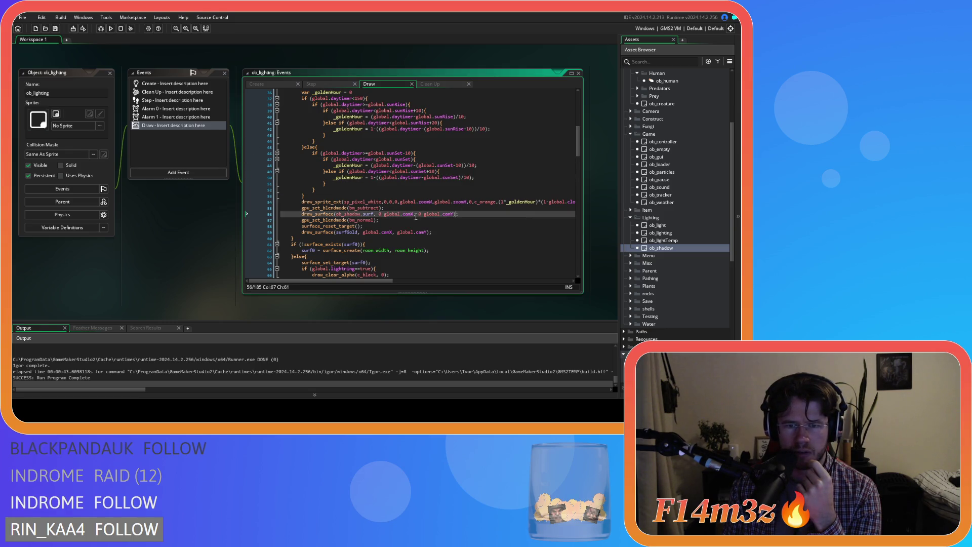
pyautogui.click(384, 214)
pyautogui.press('BackSpace')
pyautogui.press('BackSpace')
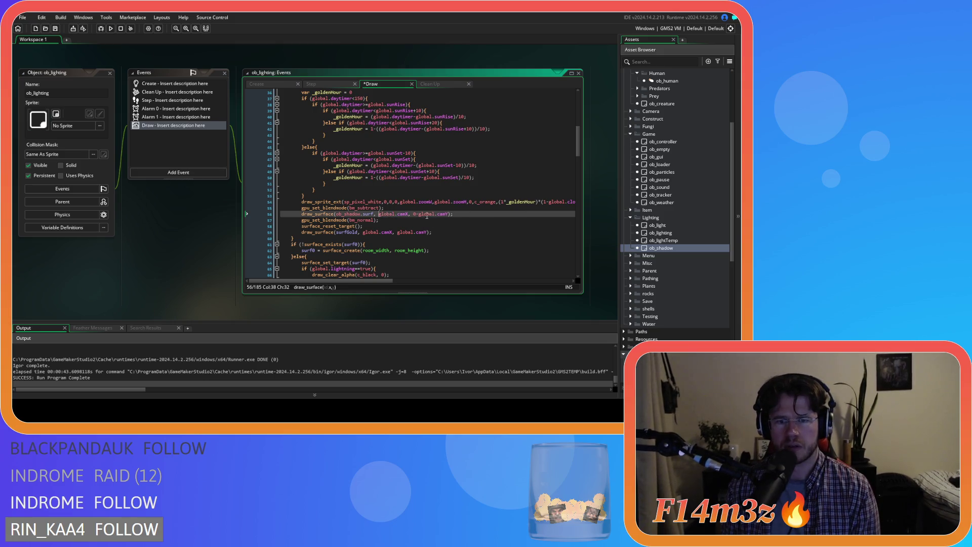
pyautogui.press('BackSpace')
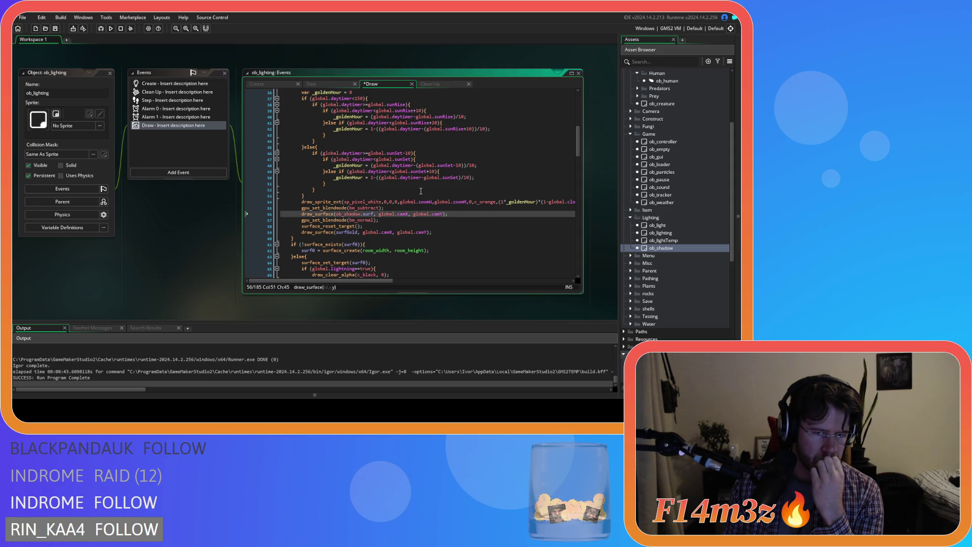
# Step: Replace global.camX with '0, 0' in the shadow surface draw and build the game with F5
pyautogui.moveTo(408, 214)
pyautogui.mouseDown()
pyautogui.moveTo(381, 216)
pyautogui.moveTo(391, 218)
pyautogui.mouseUp()
pyautogui.write('0, 0')
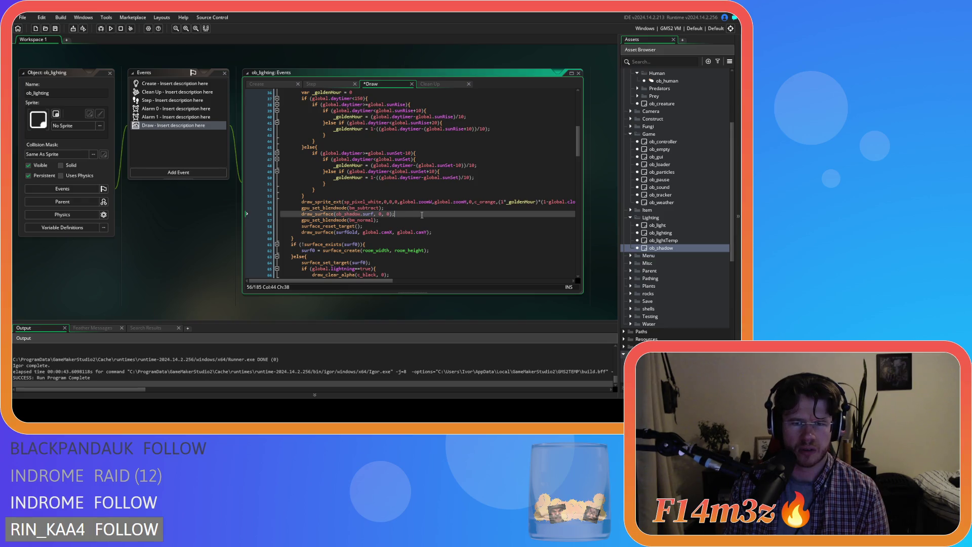
pyautogui.press('F5')
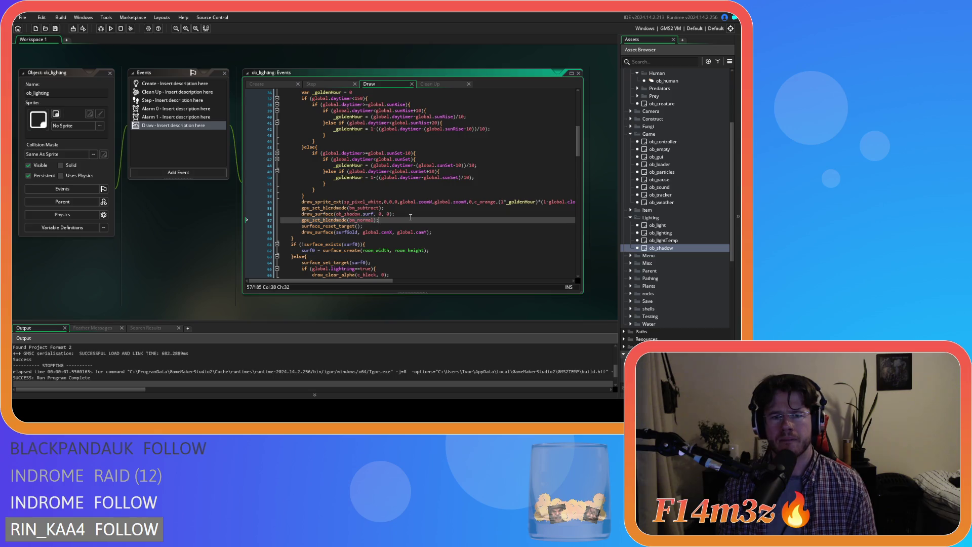
pyautogui.click(409, 217)
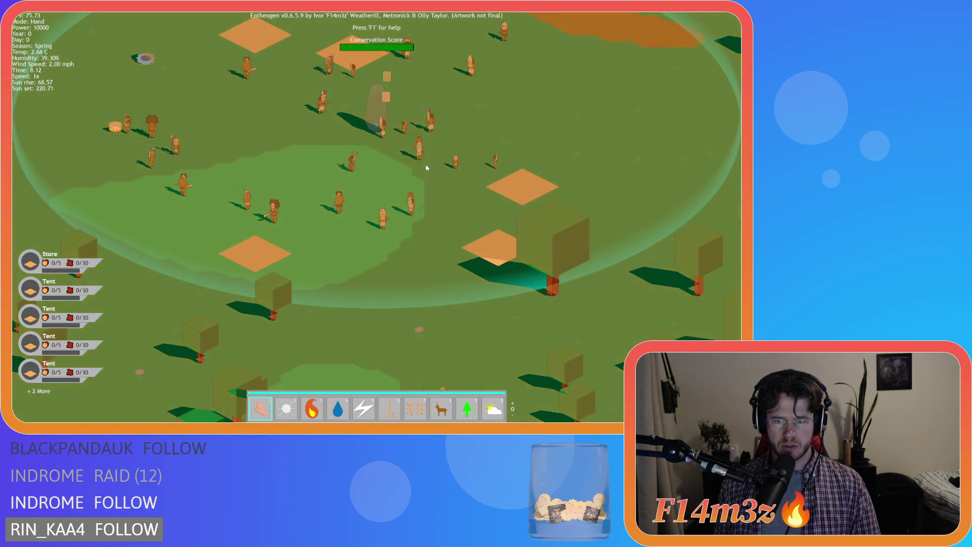
# Step: Pan and zoom the camera between the villager clearing and the forest
pyautogui.press('s')
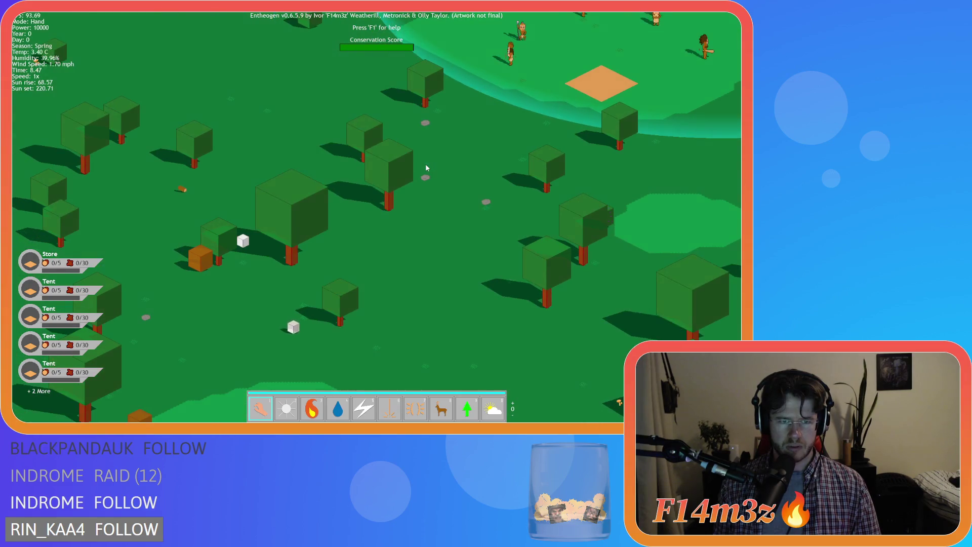
pyautogui.press('w')
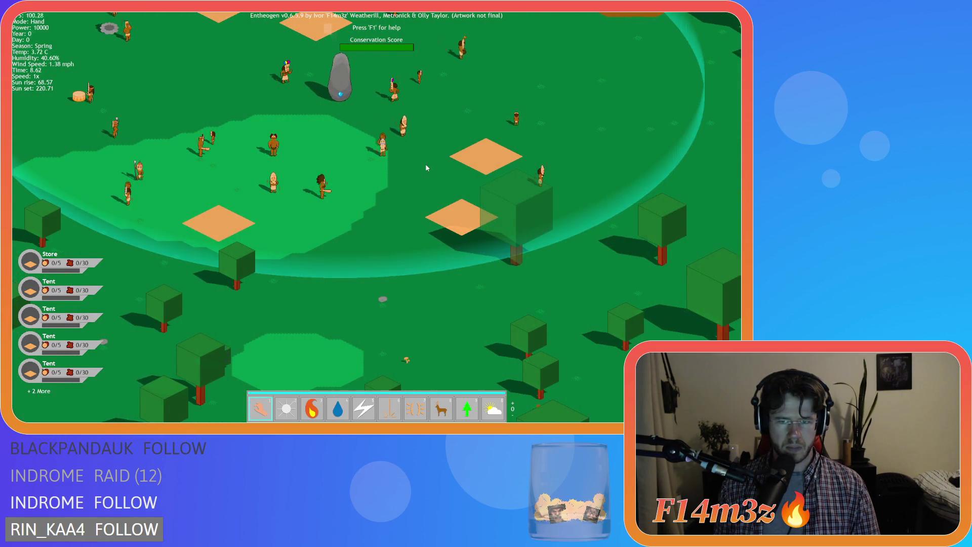
pyautogui.press('s')
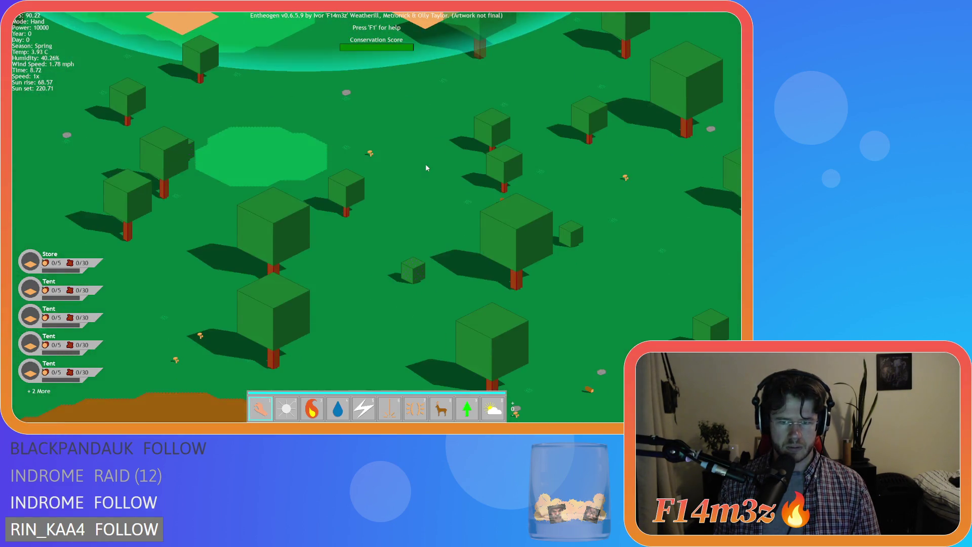
pyautogui.press('w')
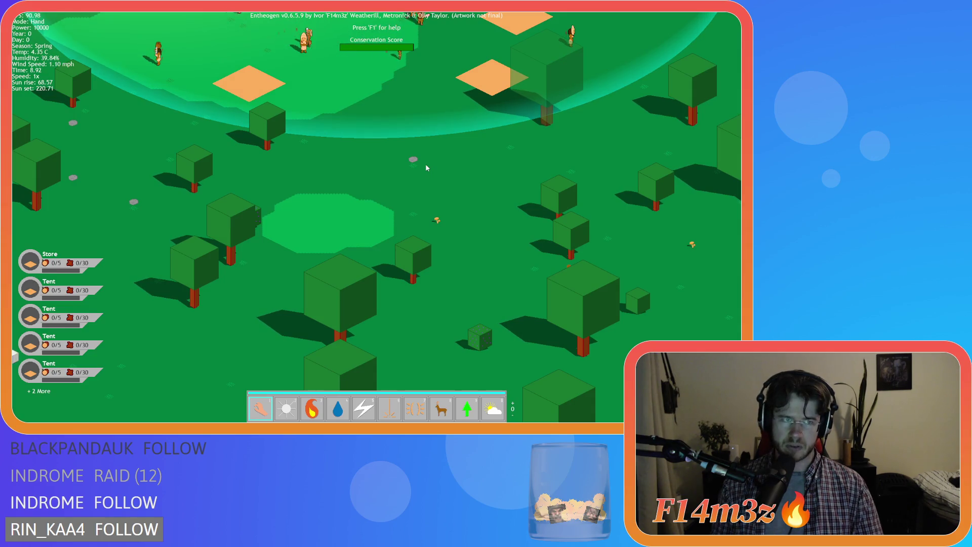
pyautogui.scroll(-3, 427, 167)
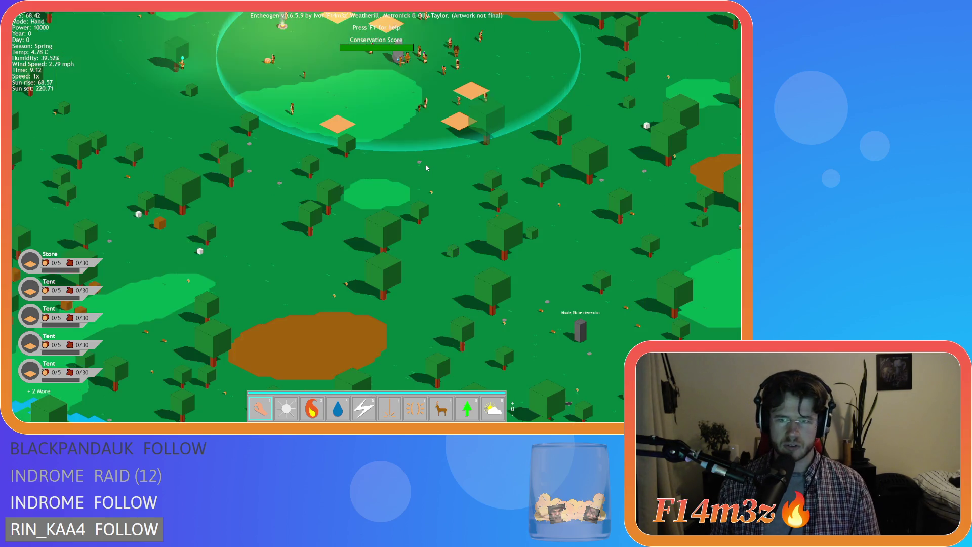
pyautogui.scroll(3, 426, 166)
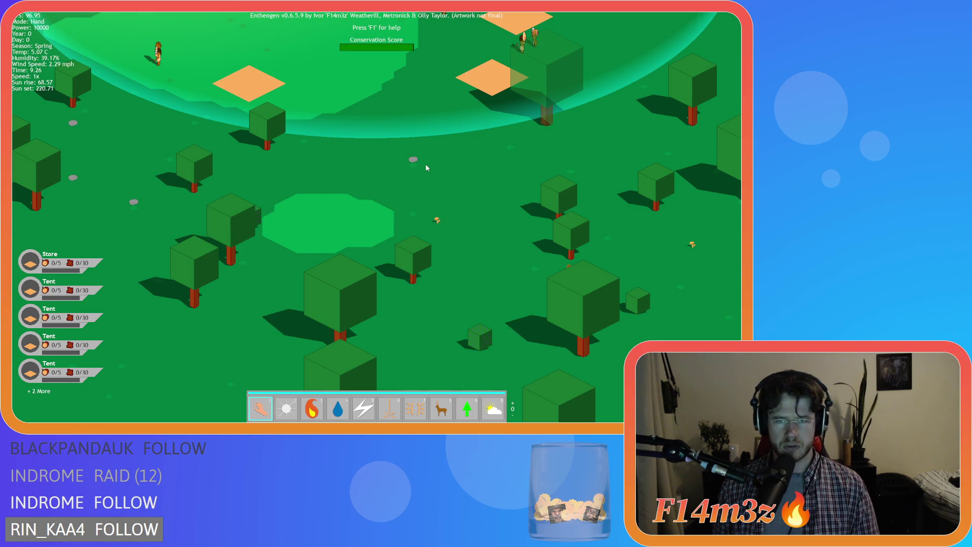
# Step: Quickload the saved village with F9 and pan across the map to view the tree shadows
pyautogui.press('F9')
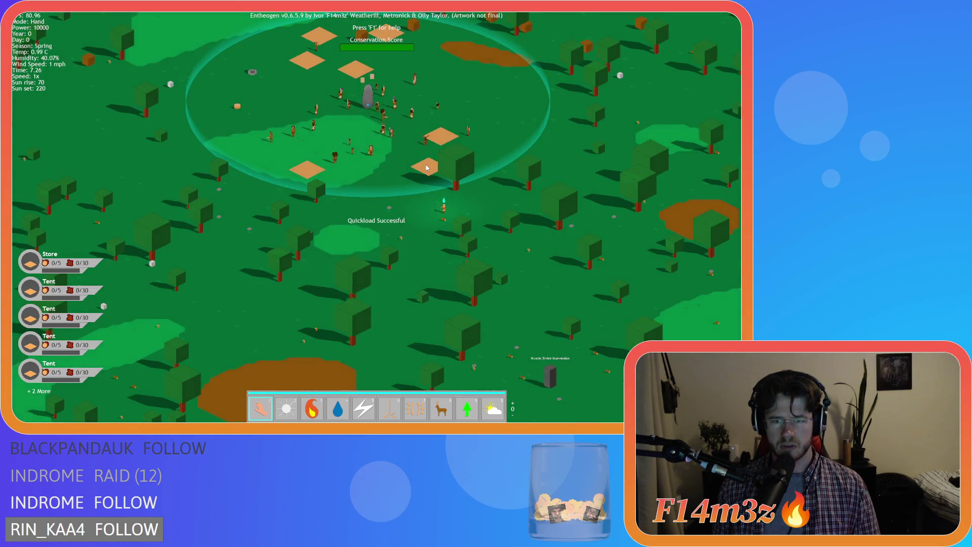
pyautogui.press('d')
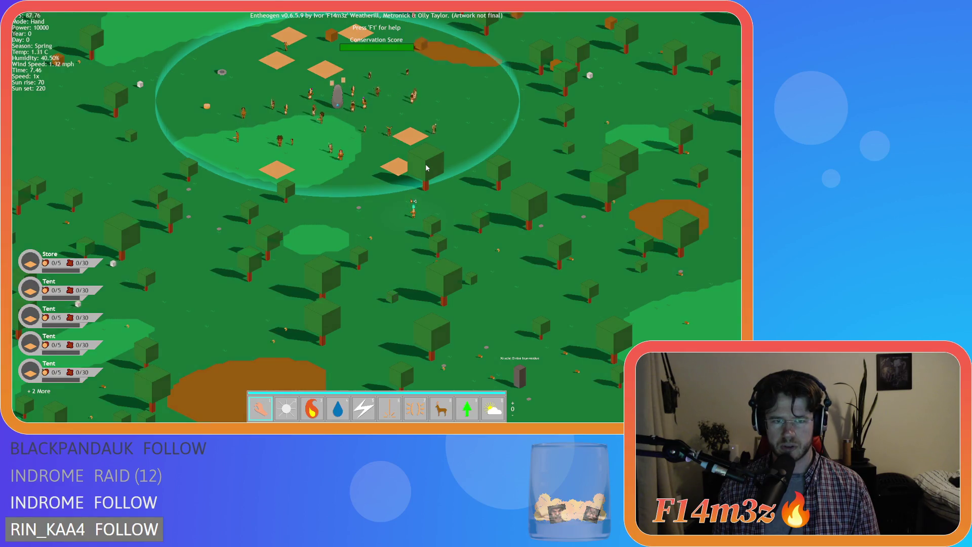
pyautogui.press('w')
pyautogui.press('a')
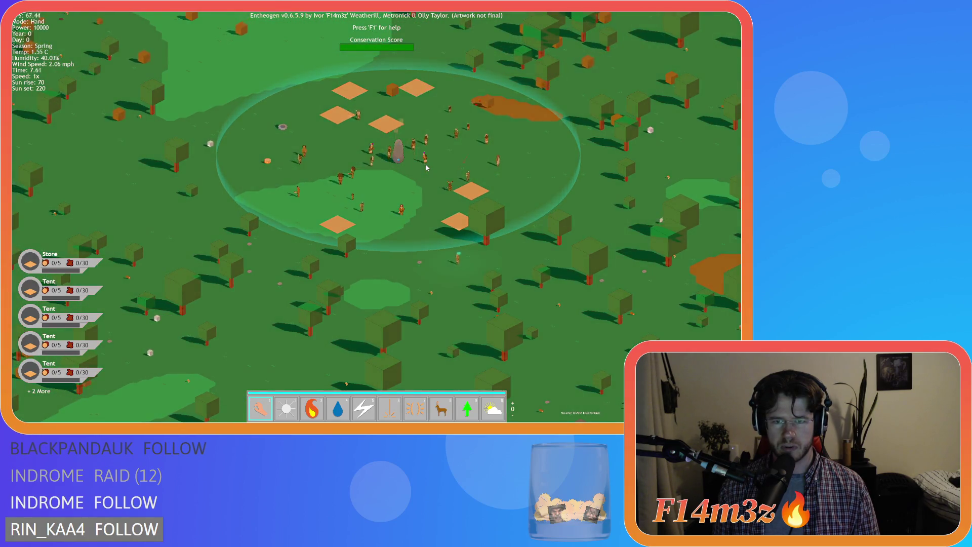
pyautogui.press('s')
pyautogui.press('d')
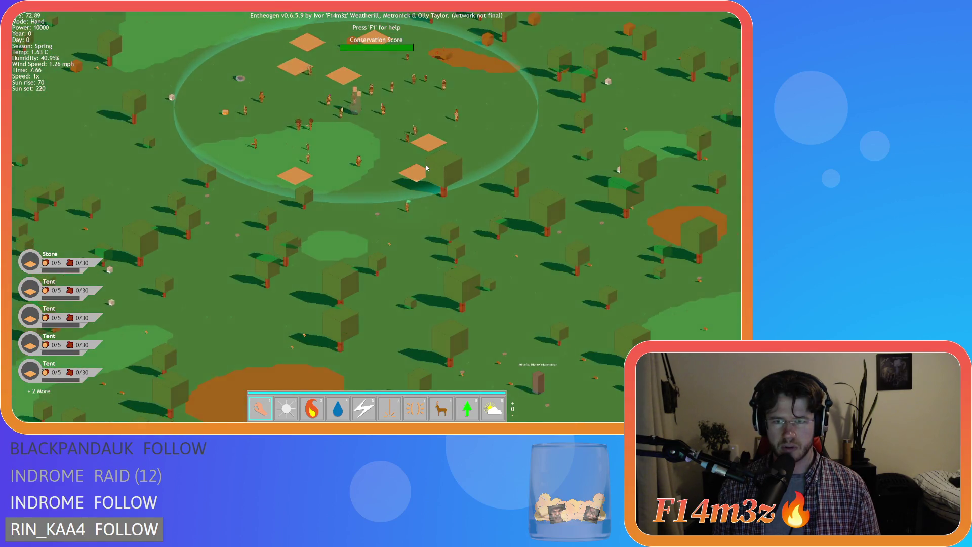
pyautogui.press('d')
pyautogui.scroll(5, 427, 168)
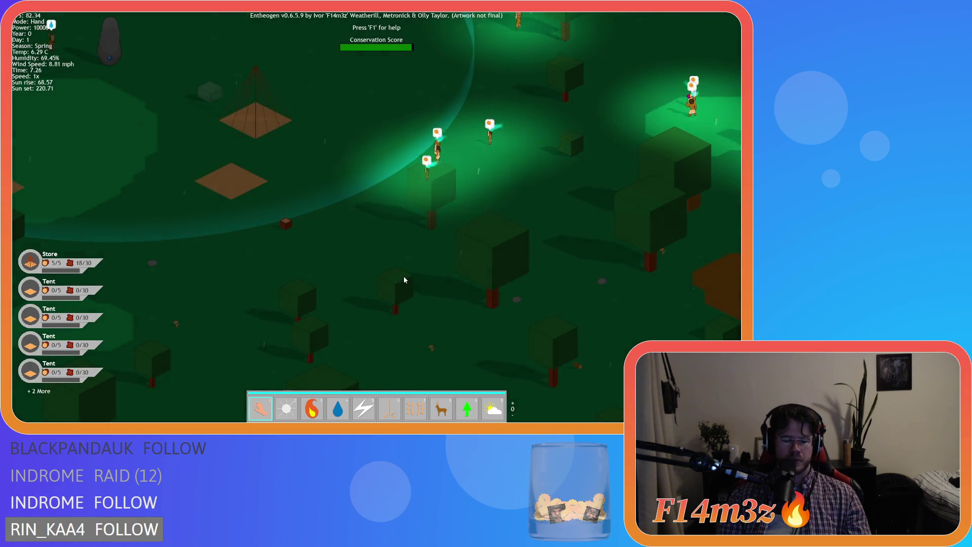
# Step: Raise game speed to 8x, drop to 2x, then return to 8x to watch the shadows shift
pyautogui.press('+')
pyautogui.press('+')
pyautogui.press('+')
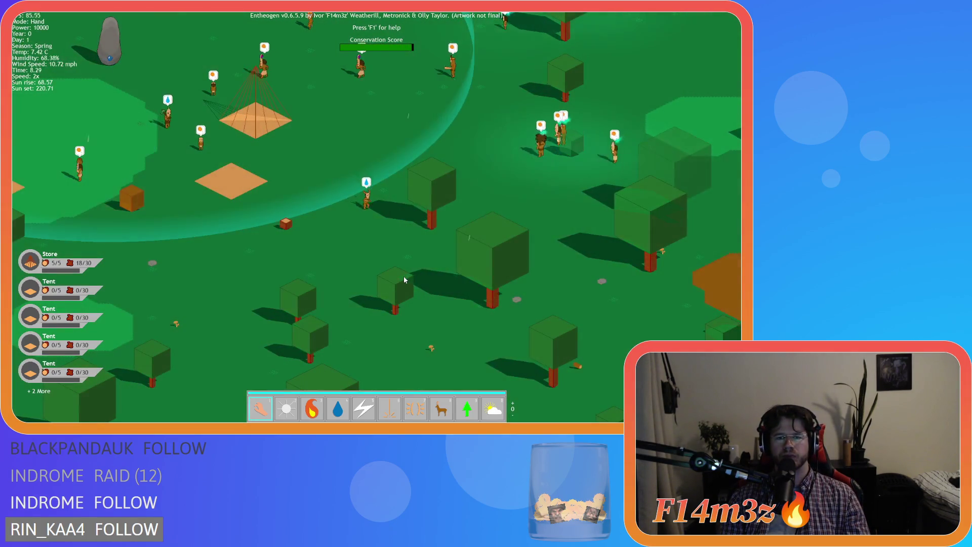
pyautogui.press('-')
pyautogui.press('-')
pyautogui.press('+')
pyautogui.press('+')
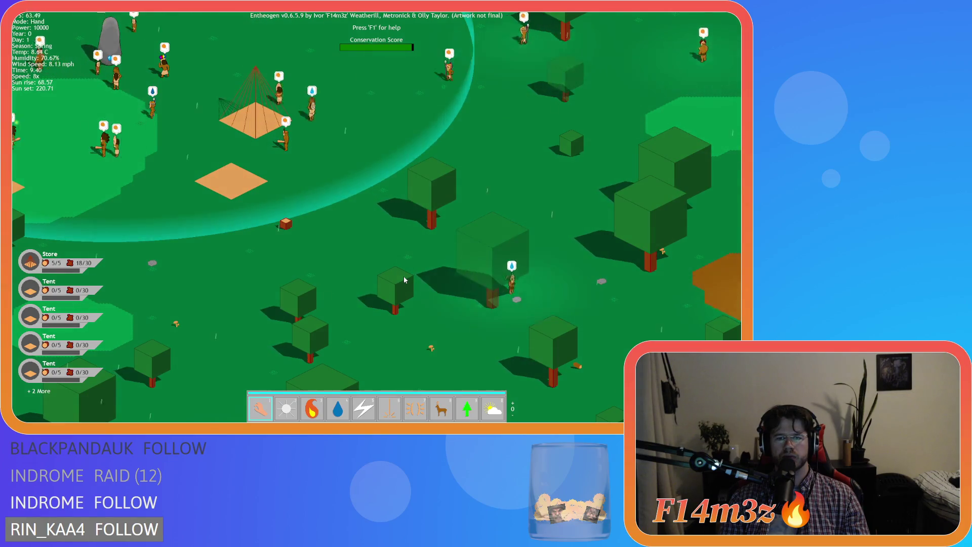